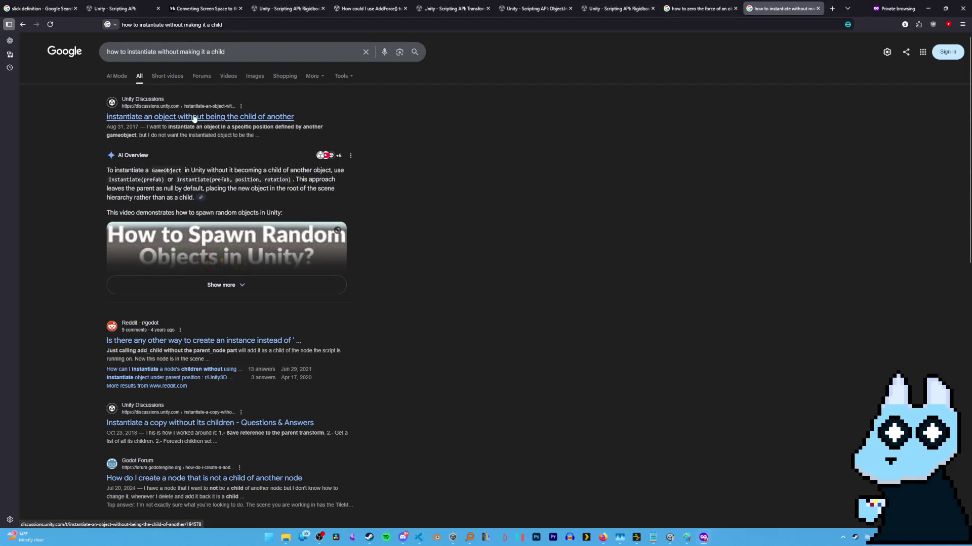
Step: Read the Reddit threads about instantiating objects, then return to the Google results
left_click(238, 116)
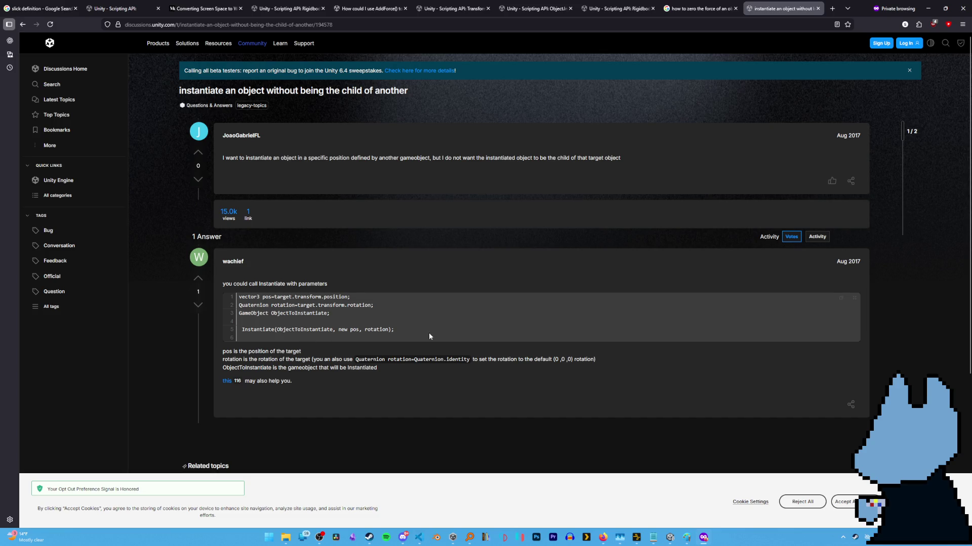
scroll(225, 360, "down", 3)
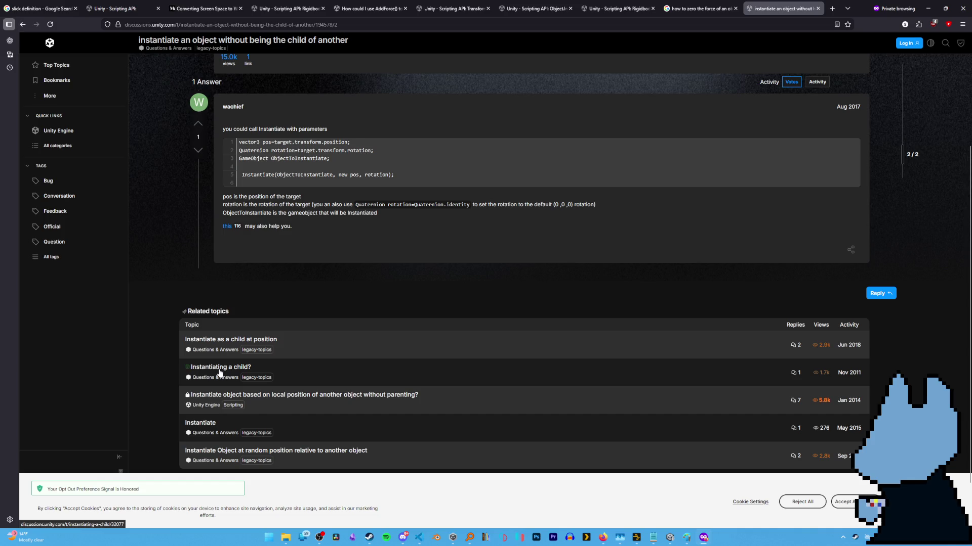
scroll(221, 373, "down", 2)
key("alt+Left")
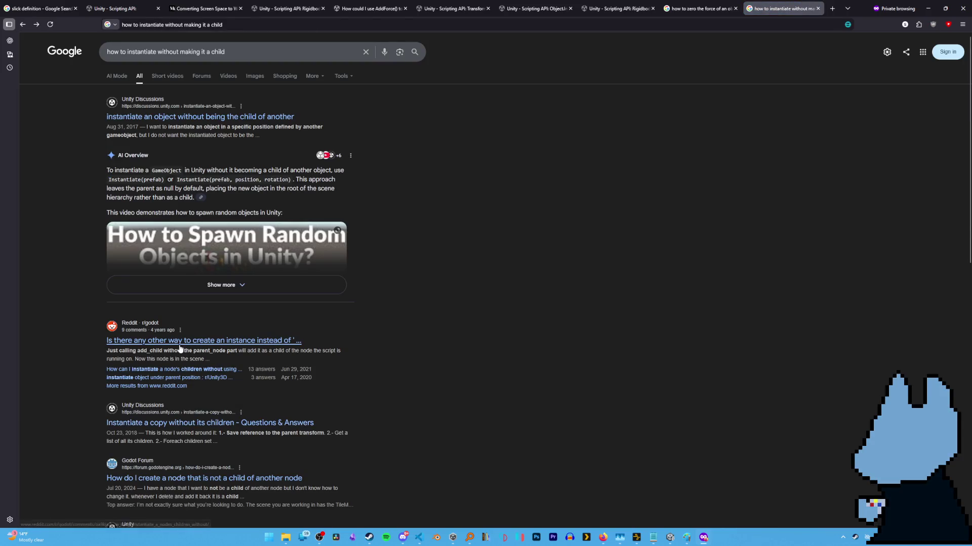
left_click(222, 341)
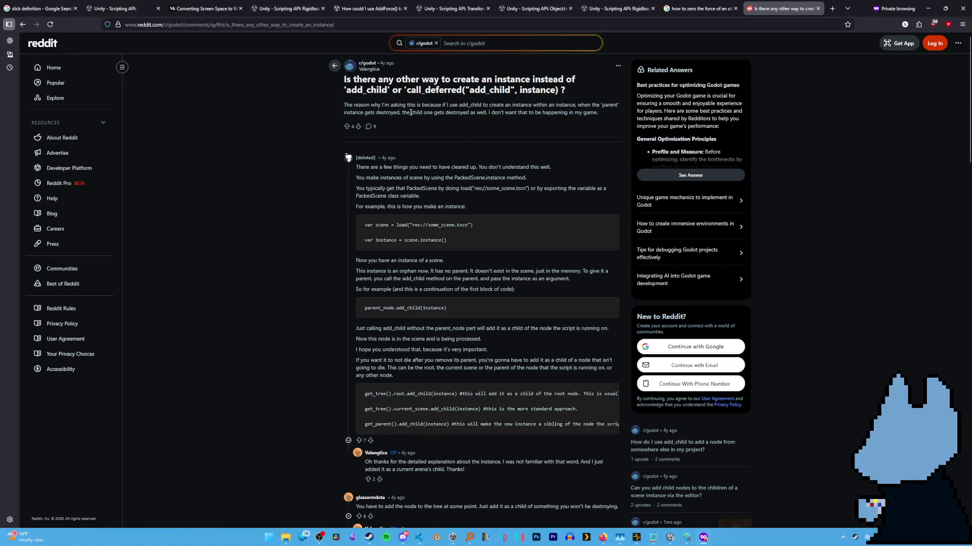
key("alt+Left")
Step: Search Google for 'unity instantiate not as child'
left_click(300, 47)
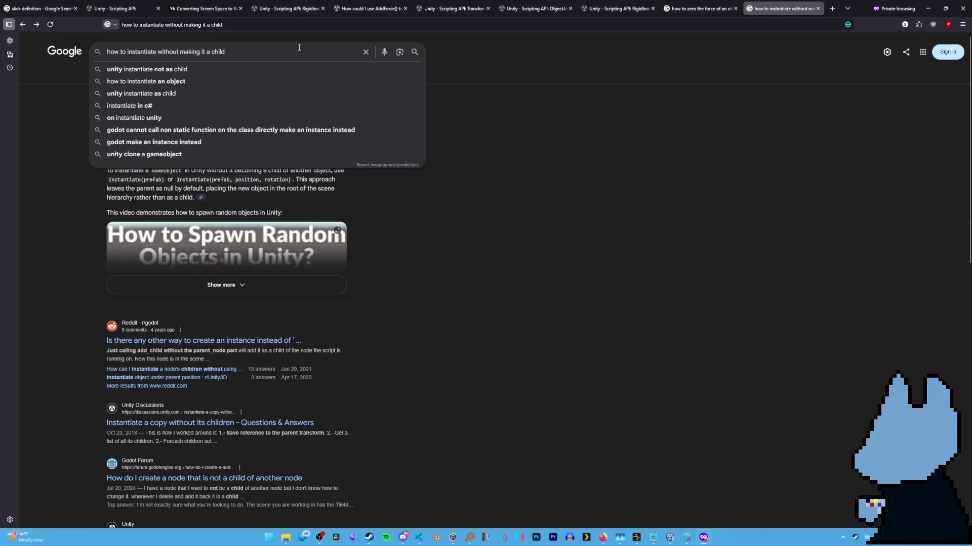
left_click(240, 60)
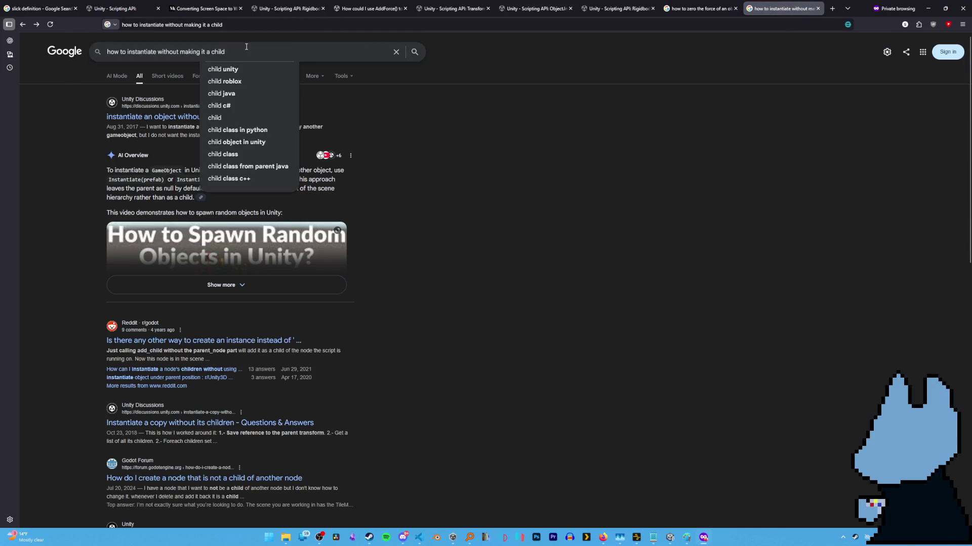
key("ctrl+a")
type("unity ins")
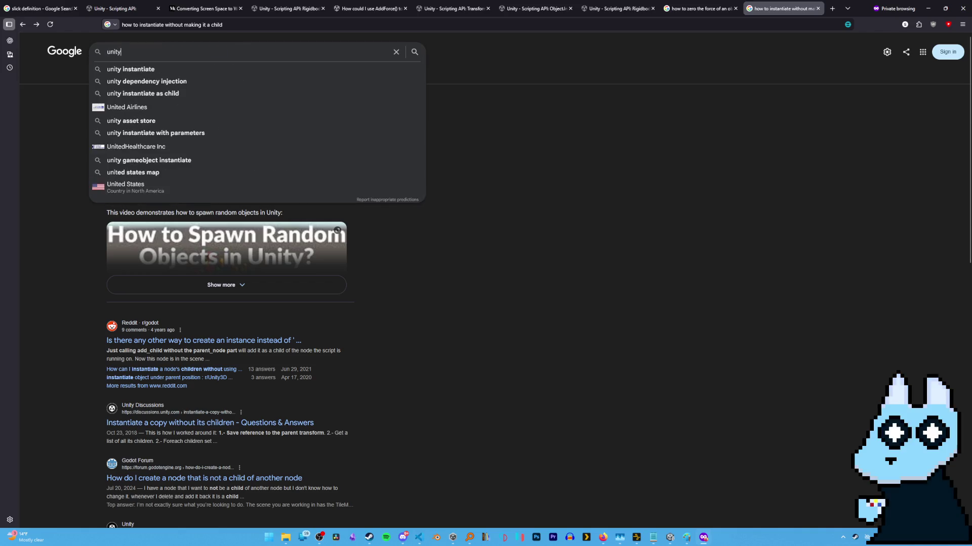
key("Down")
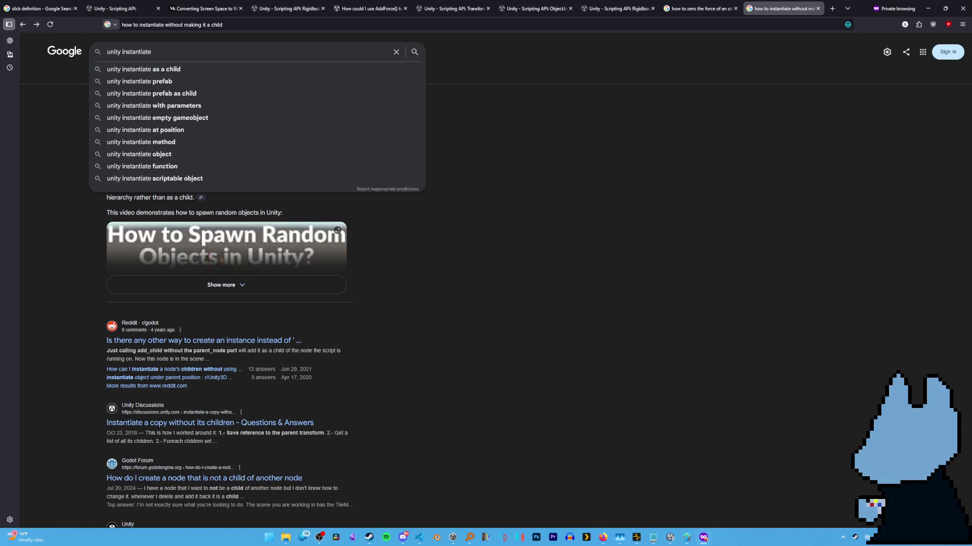
key("Down")
key("Up")
type("not as child")
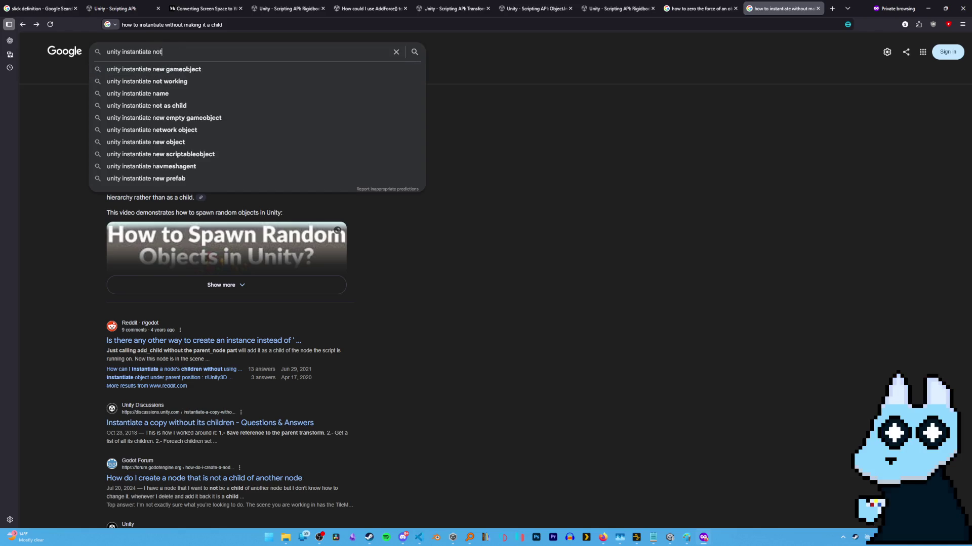
key("Return")
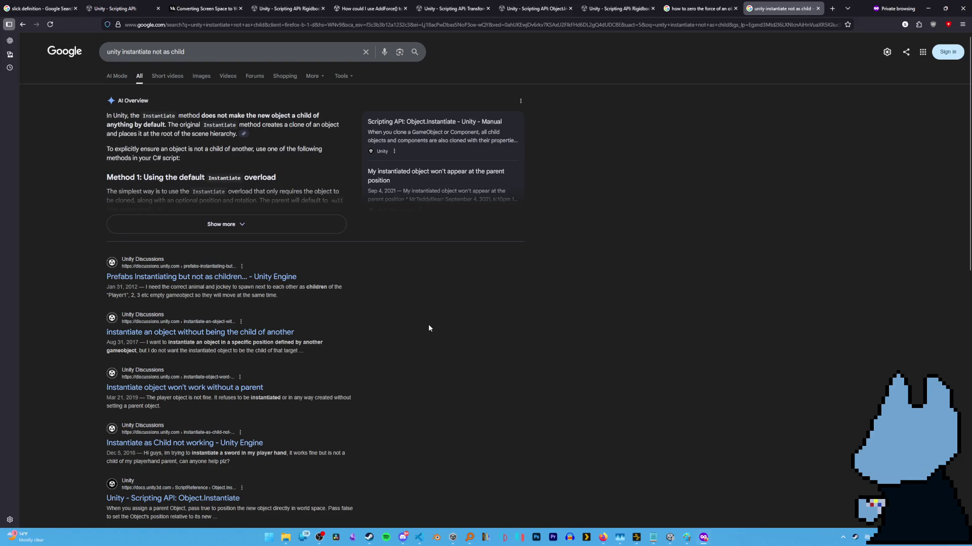
Step: Bring the Unity editor with its Collision2D compile error back to the front
key("alt+Tab")
left_click(606, 533)
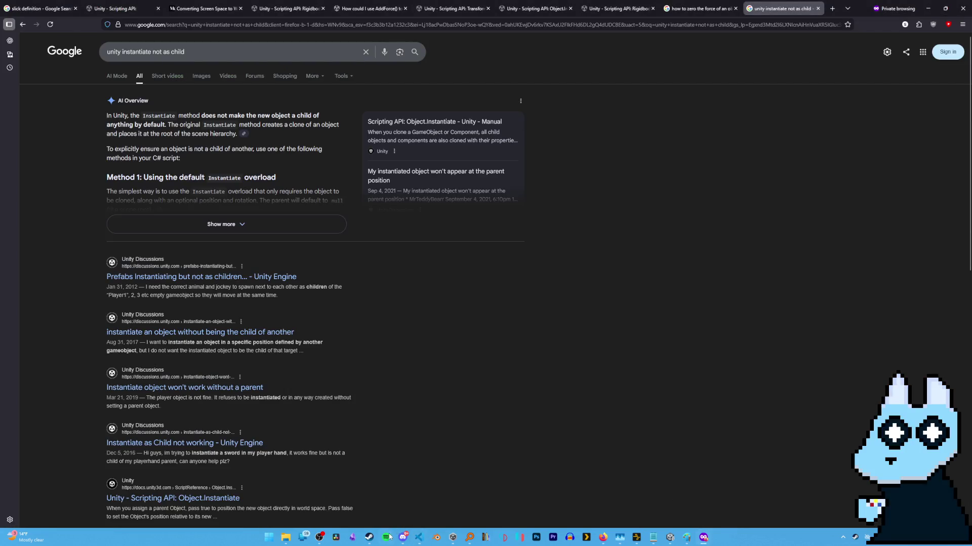
left_click(670, 538)
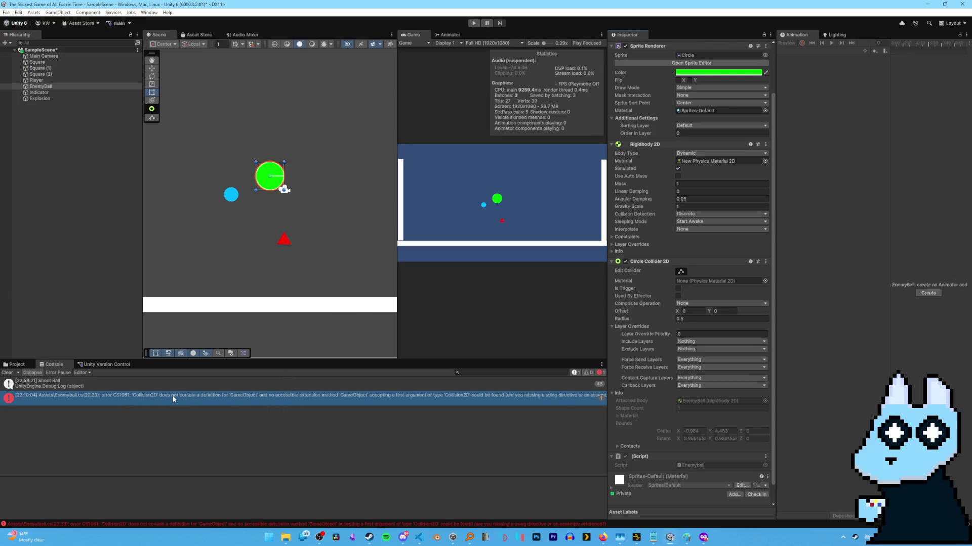
Step: Compare Enemyball.cs in VS Code against Unity's compile error
left_click(424, 535)
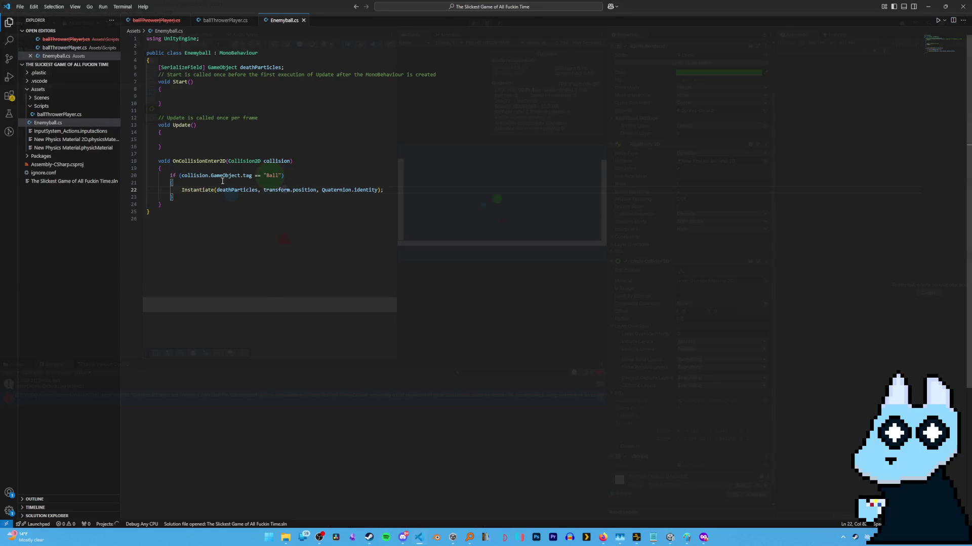
left_click(228, 147)
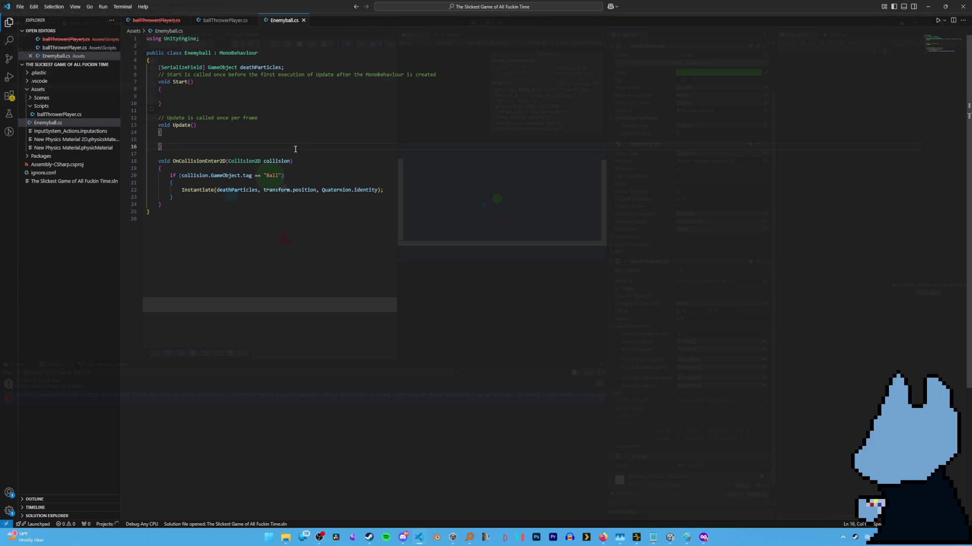
key("alt+Tab")
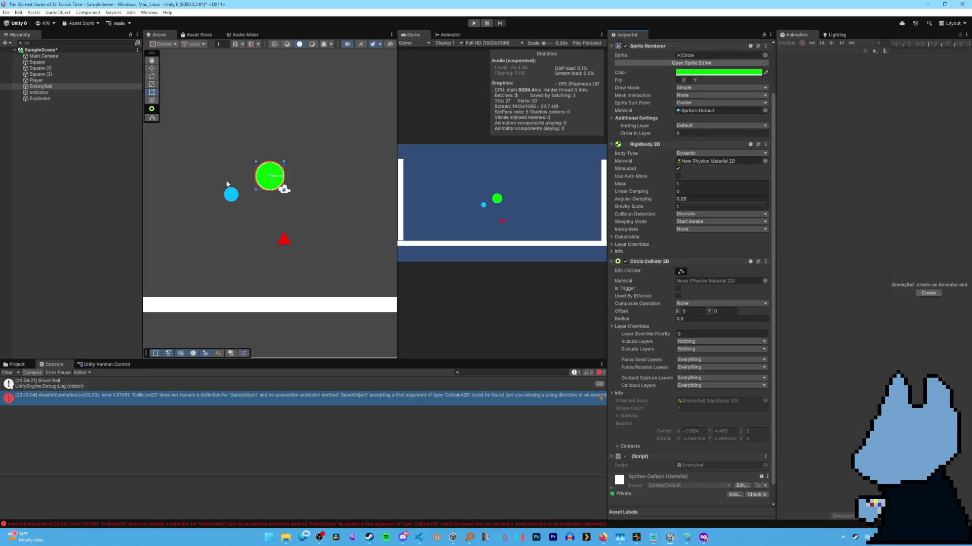
key("alt+Tab")
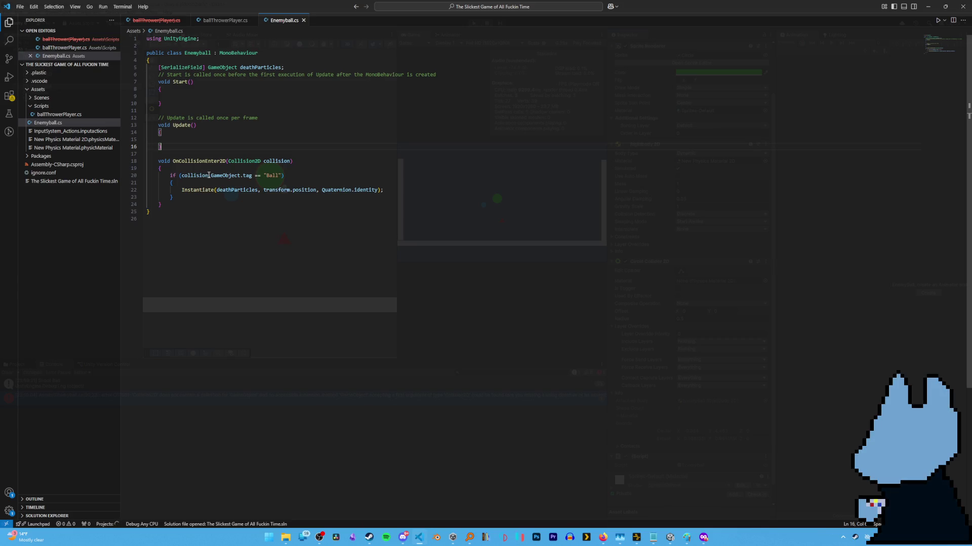
Step: Change collision.GameObject to collision.gameObject on line 20 and save the script
left_click(215, 176)
key("BackSpace")
type("g")
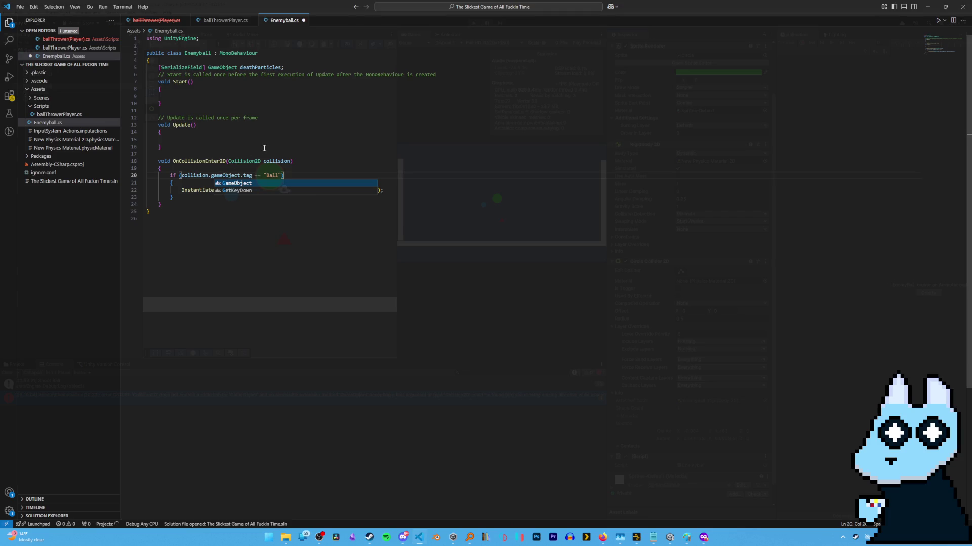
key("Escape")
key("ctrl+s")
key("alt+Tab")
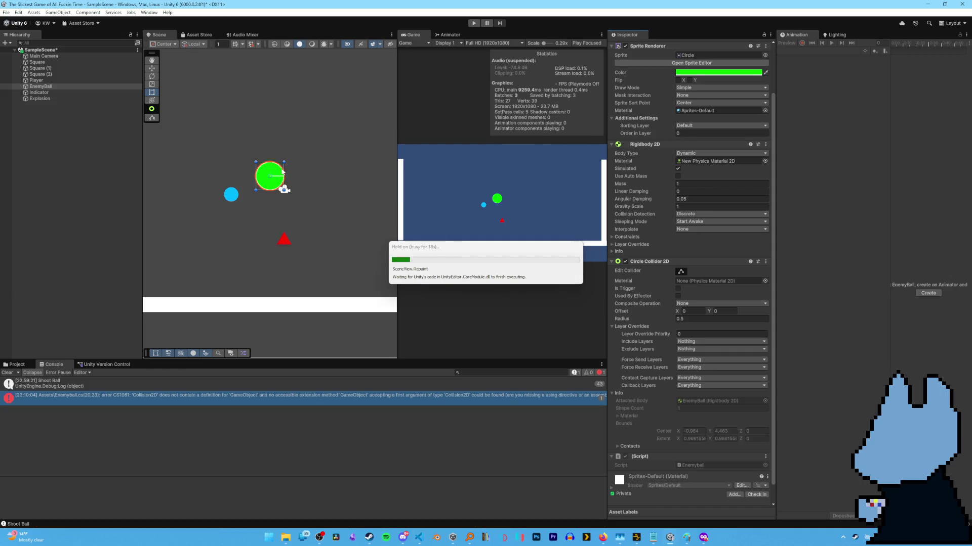
Step: Test-play the compiled game, shoot the player ball once, and stop play mode
left_click(474, 23)
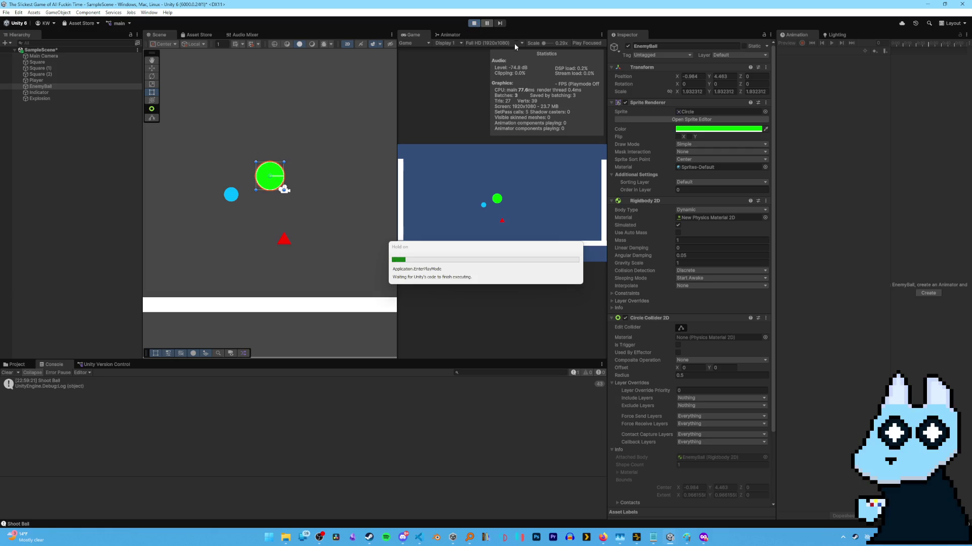
left_click(463, 197)
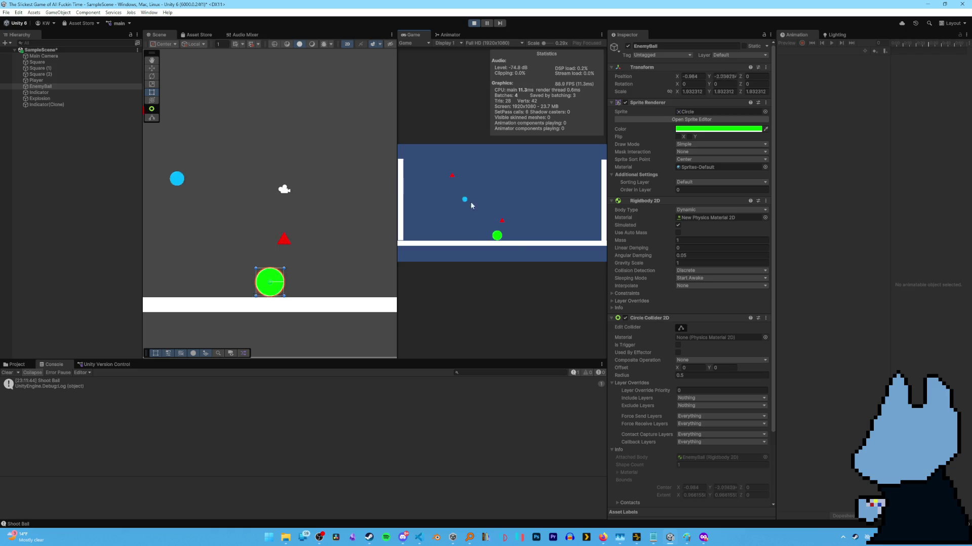
left_click(474, 24)
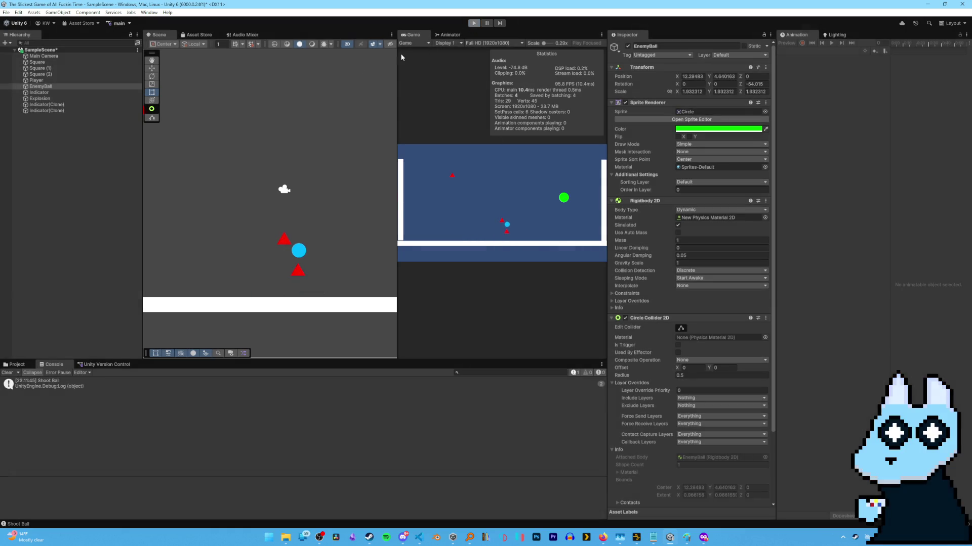
Step: Add a new project tag named Ball from the Player's Tag dropdown
left_click(229, 196)
left_click(739, 55)
left_click(678, 55)
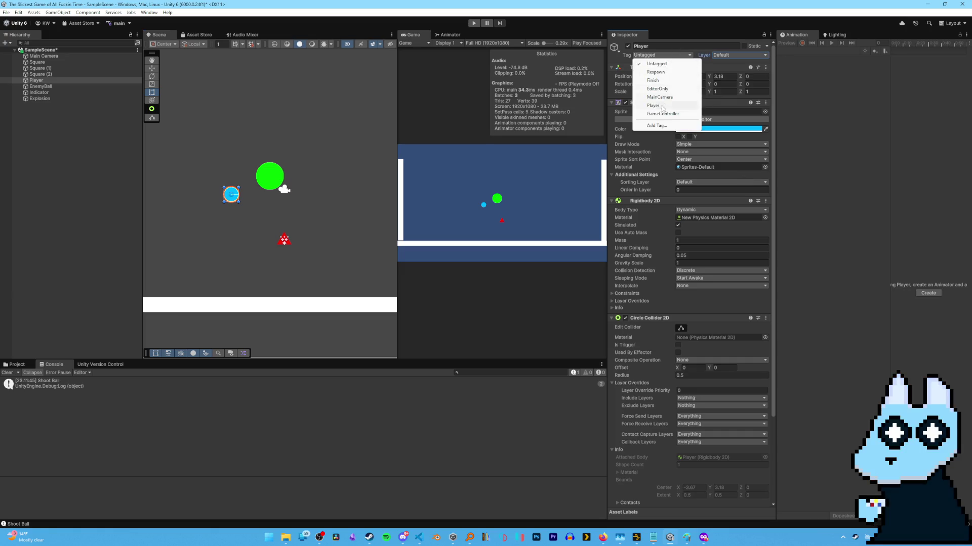
left_click(656, 125)
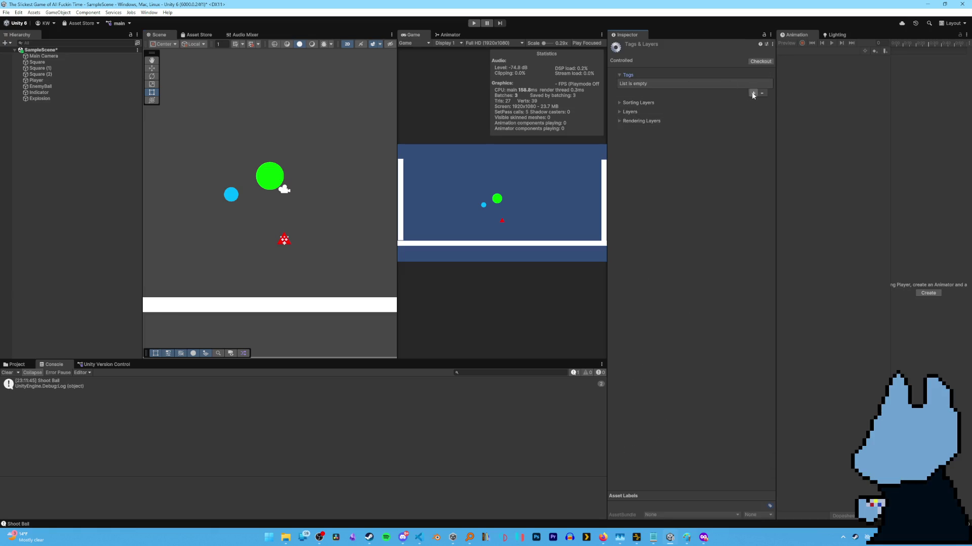
left_click(753, 94)
type("Ball")
key("Return")
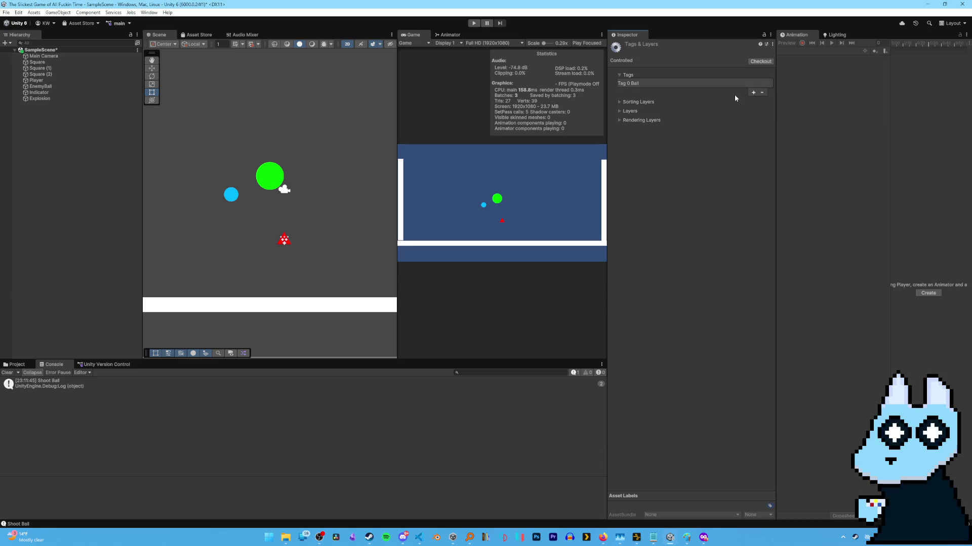
Step: Glance at the script, then end the second test run
key("alt+Tab")
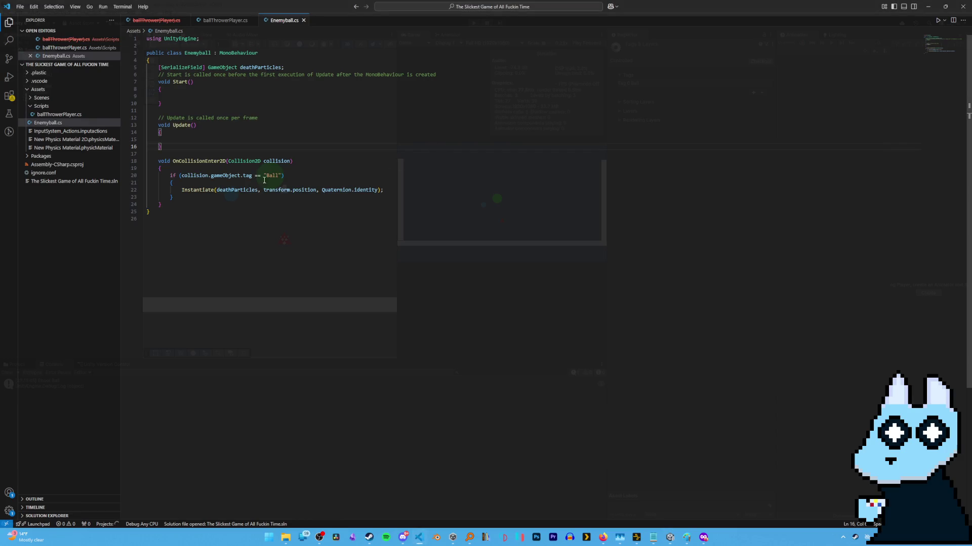
key("alt+Tab")
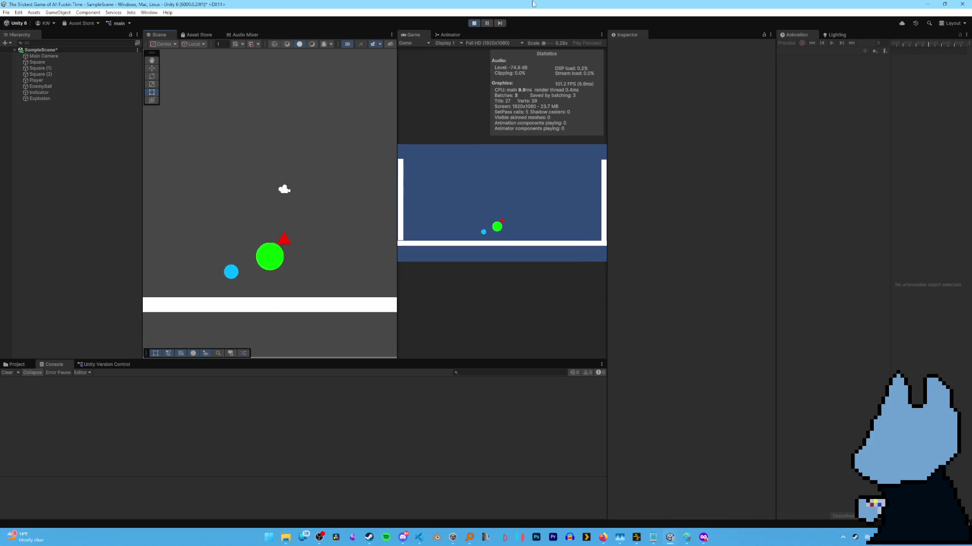
key("ctrl+p")
Step: Assign Explosion to the EnemyBall's Death Particles slot and start a play run
left_click(267, 172)
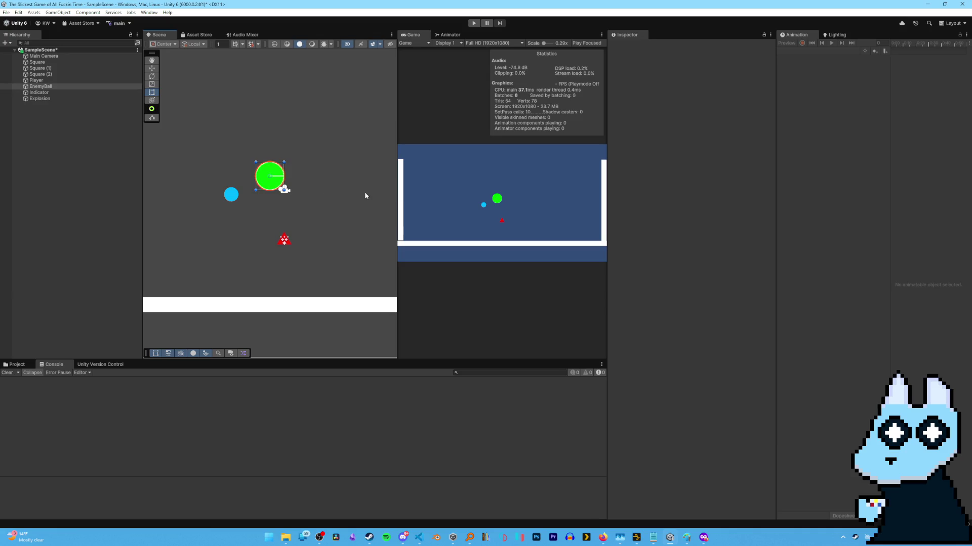
scroll(673, 232, "down", 3)
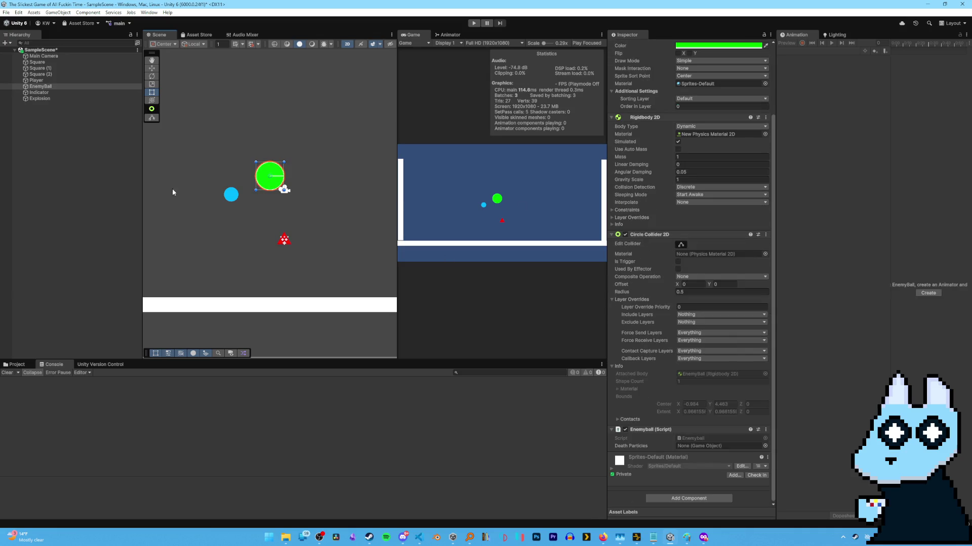
left_click_drag(711, 458, 698, 446)
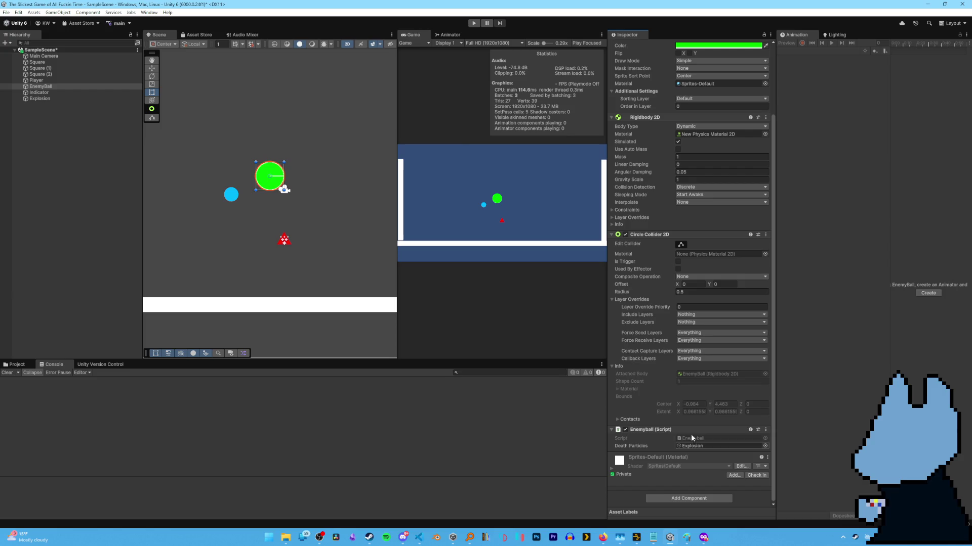
left_click(471, 23)
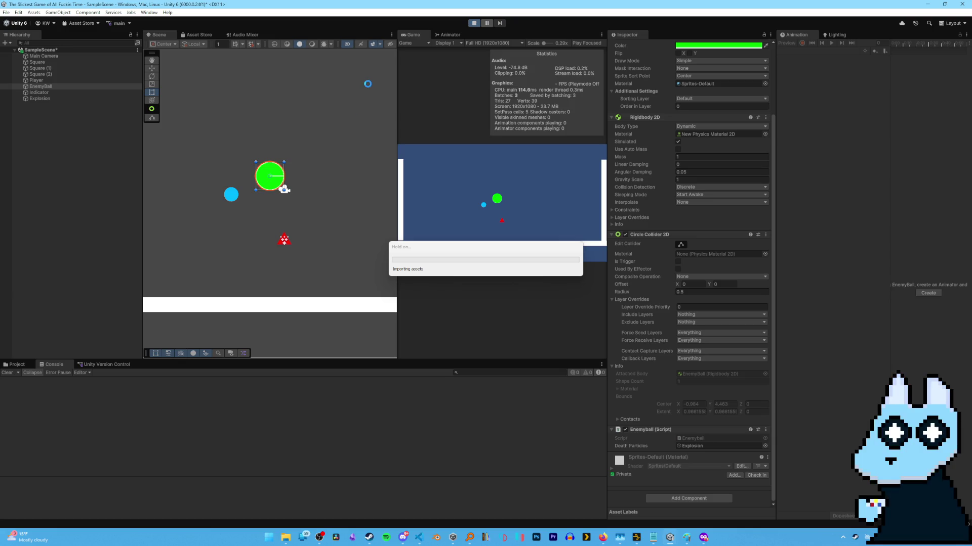
Step: Shoot the player ball twice in the Game view, then exit play mode
left_click(421, 193)
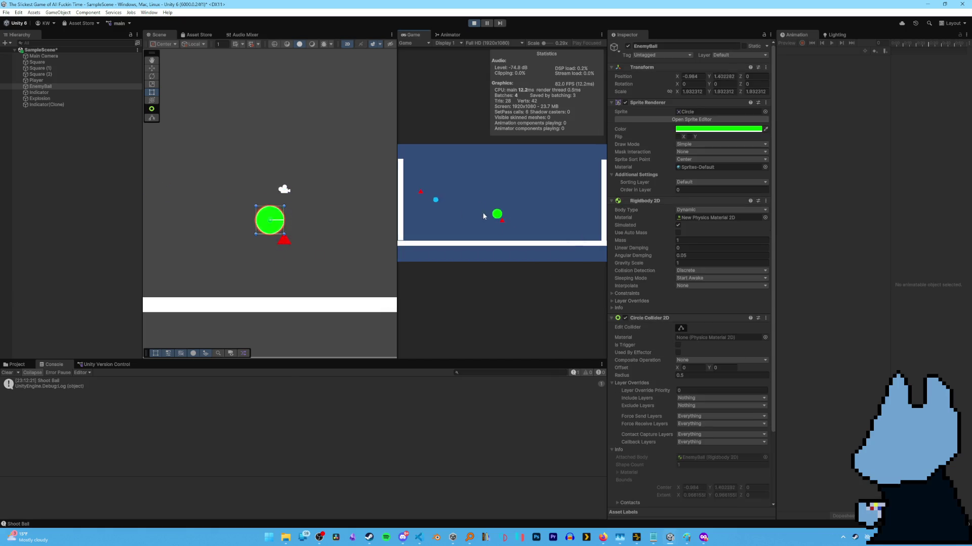
left_click(515, 233)
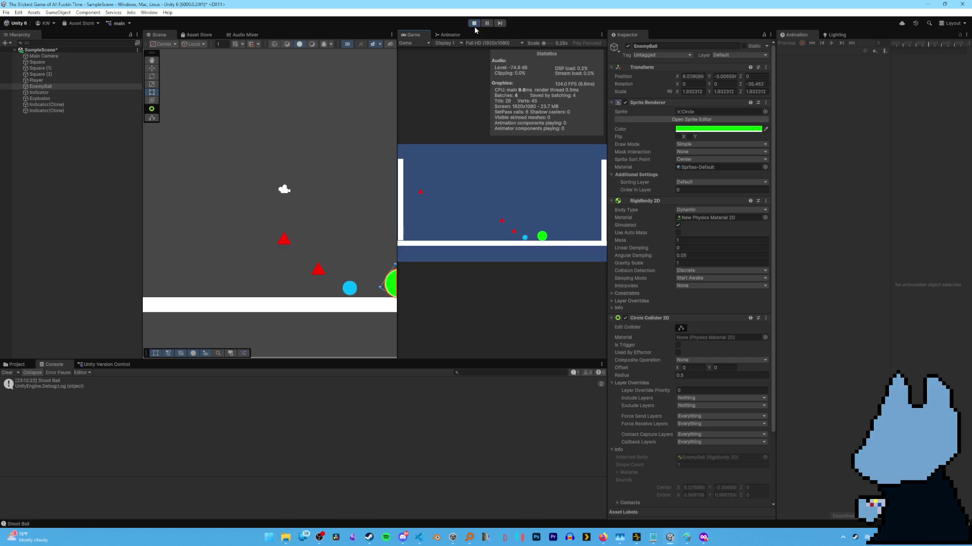
left_click(474, 26)
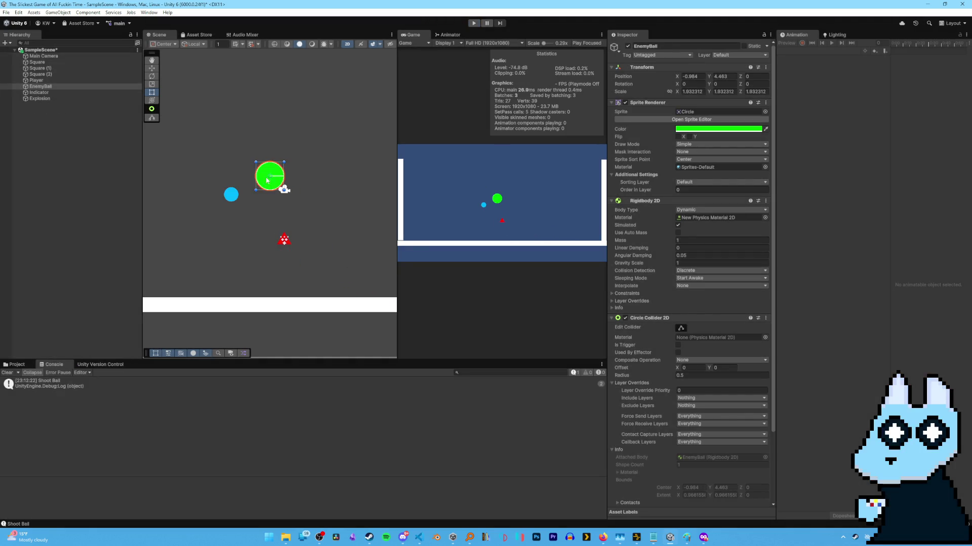
Step: Set the Player ball's Tag to Ball in the Inspector
scroll(667, 296, "down", 1)
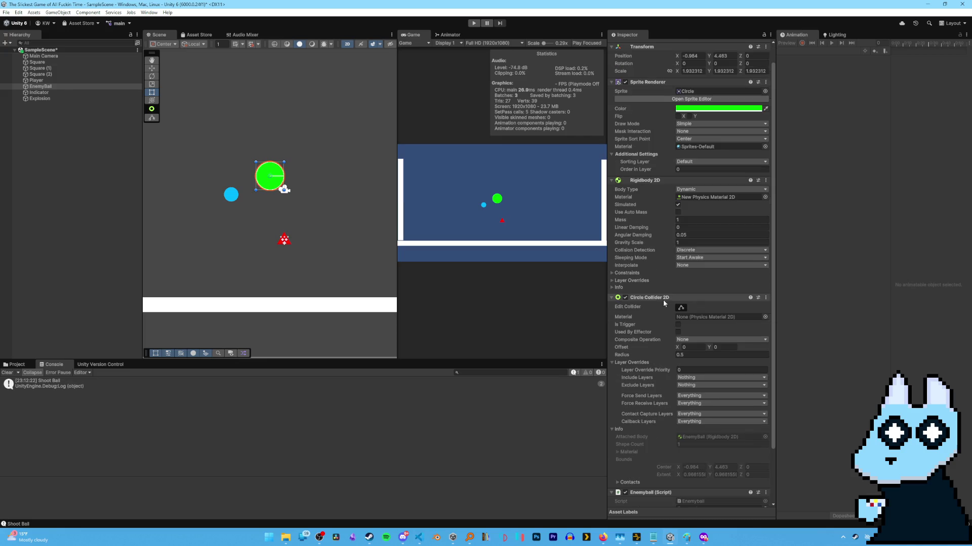
left_click(231, 195)
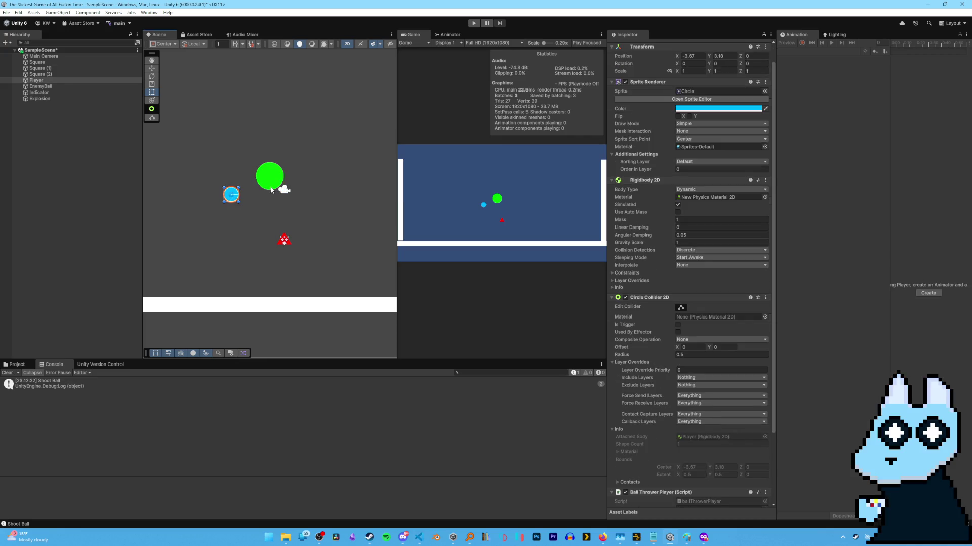
left_click(271, 188)
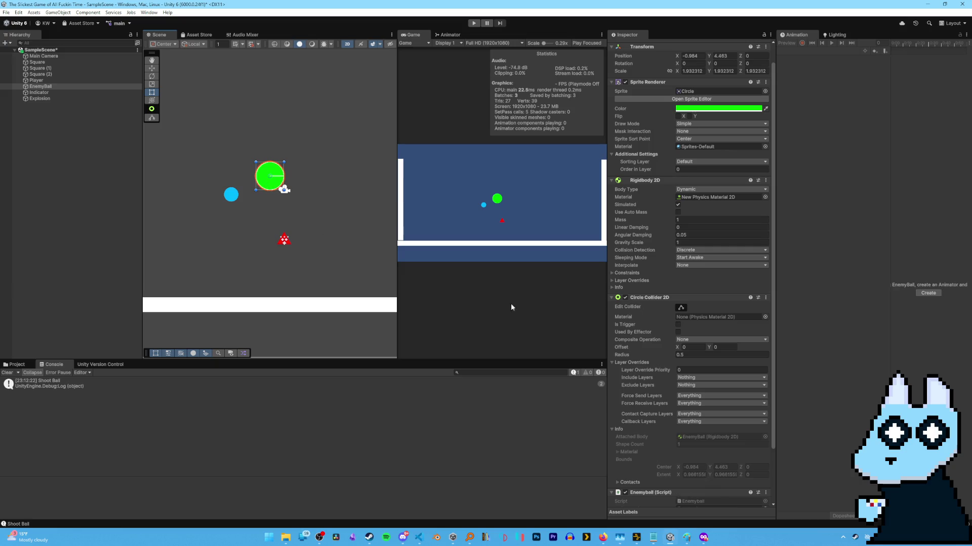
left_click(269, 181)
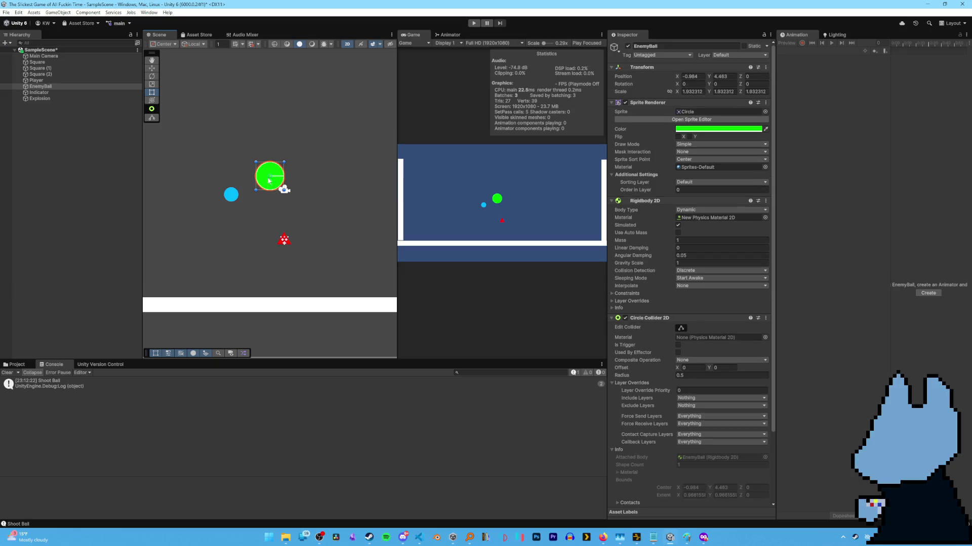
left_click(234, 197)
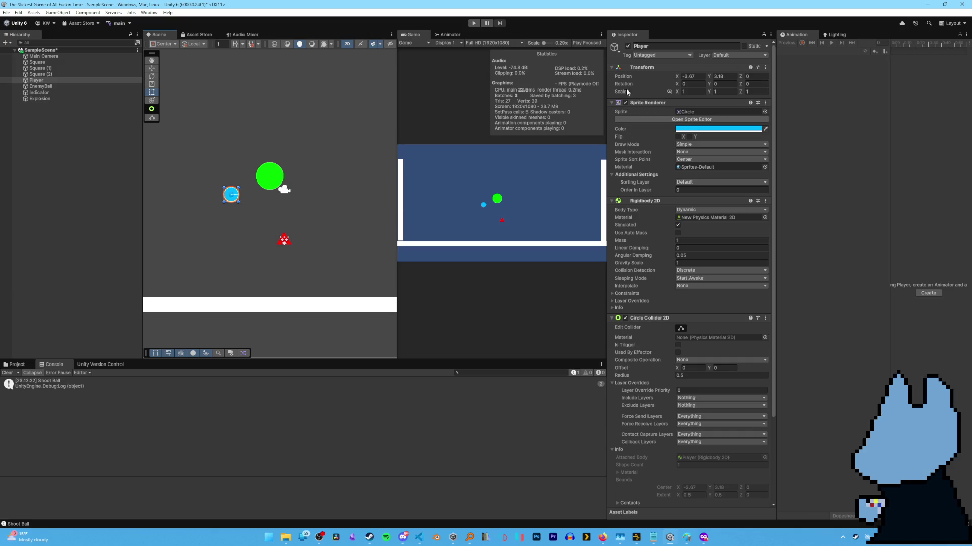
left_click(270, 178)
left_click(229, 193)
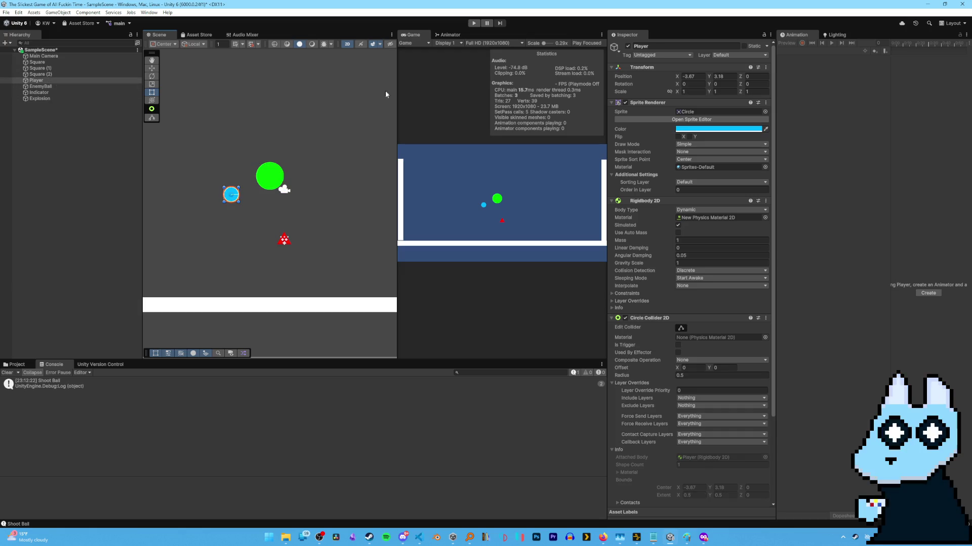
left_click(649, 55)
left_click(652, 125)
Step: Test-play, shoot at the EnemyBall to spawn Explosion clones, stop, and return to VS Code
left_click(474, 23)
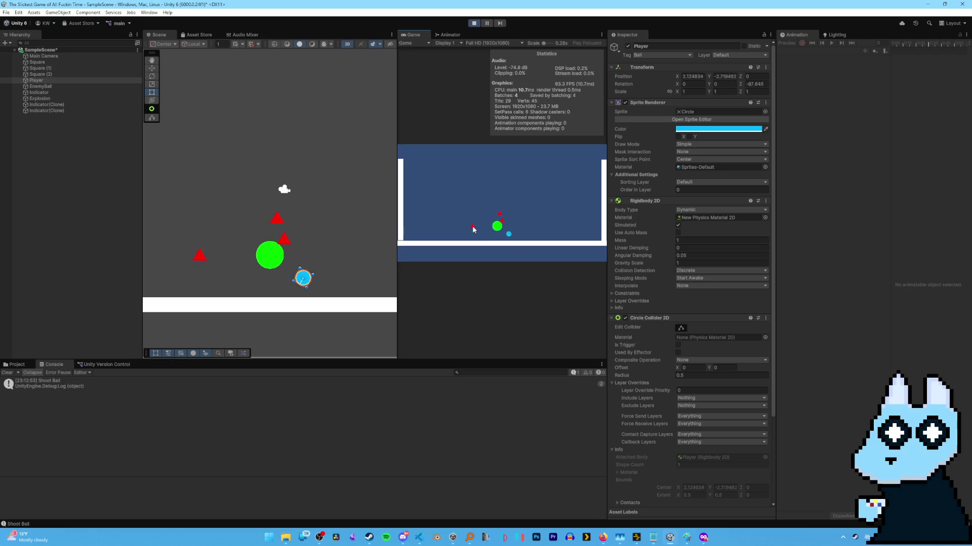
left_click(473, 227)
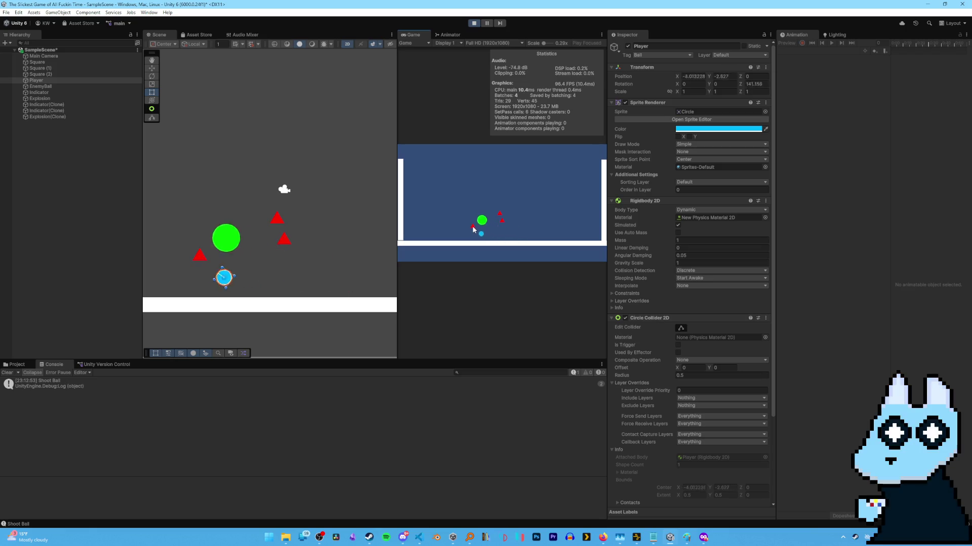
left_click(474, 23)
key("alt+Tab")
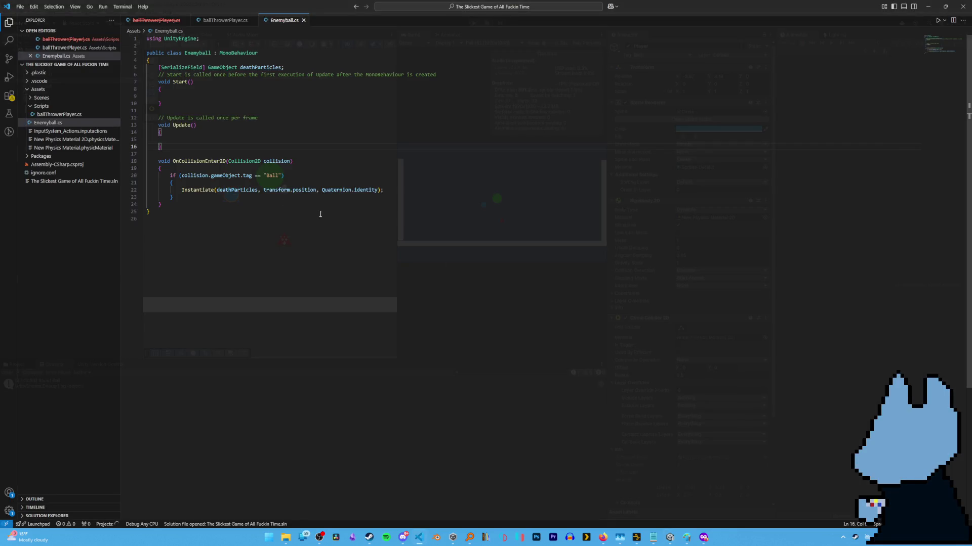
Step: Try editing line 22's position argument, then restore transform.position and save
left_click(317, 190)
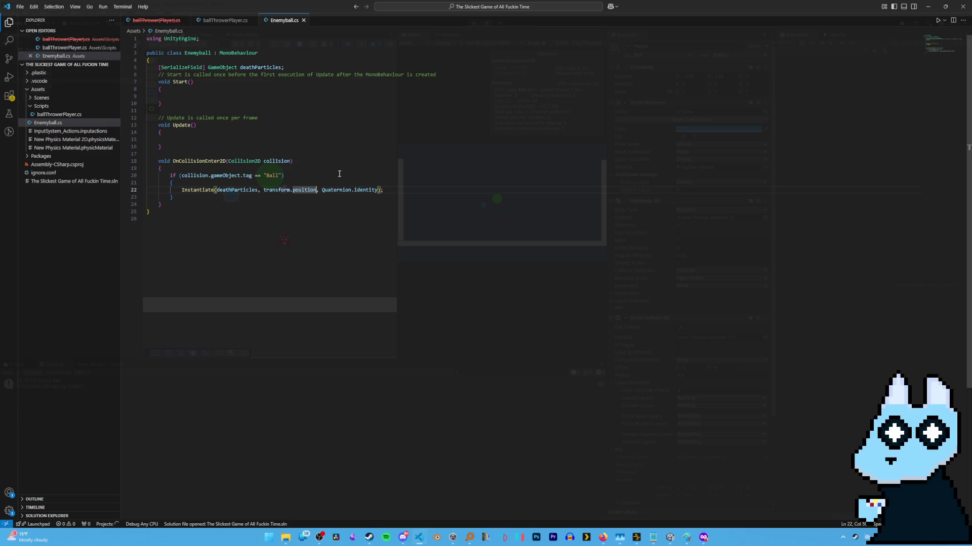
key("BackSpace")
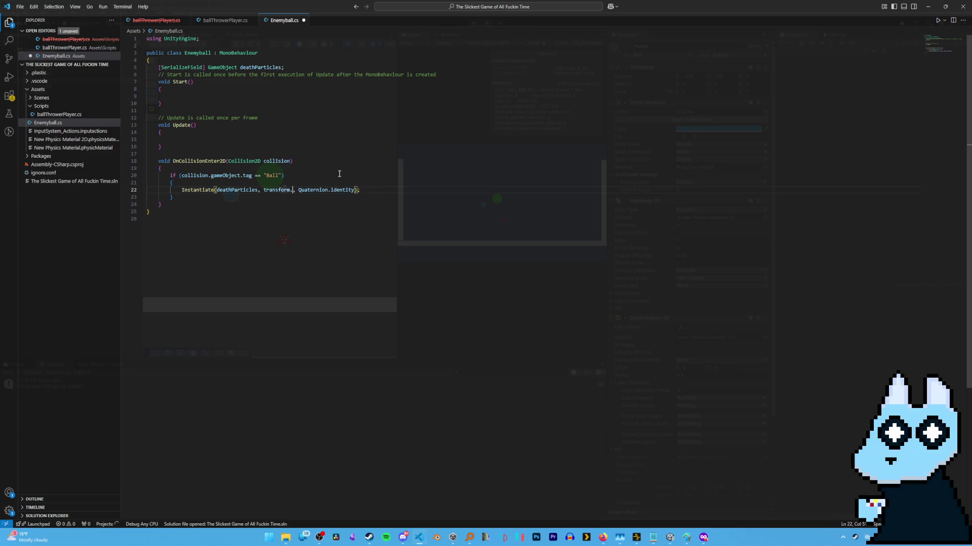
key("BackSpace")
key("BackSpace")
key("BackSpace")
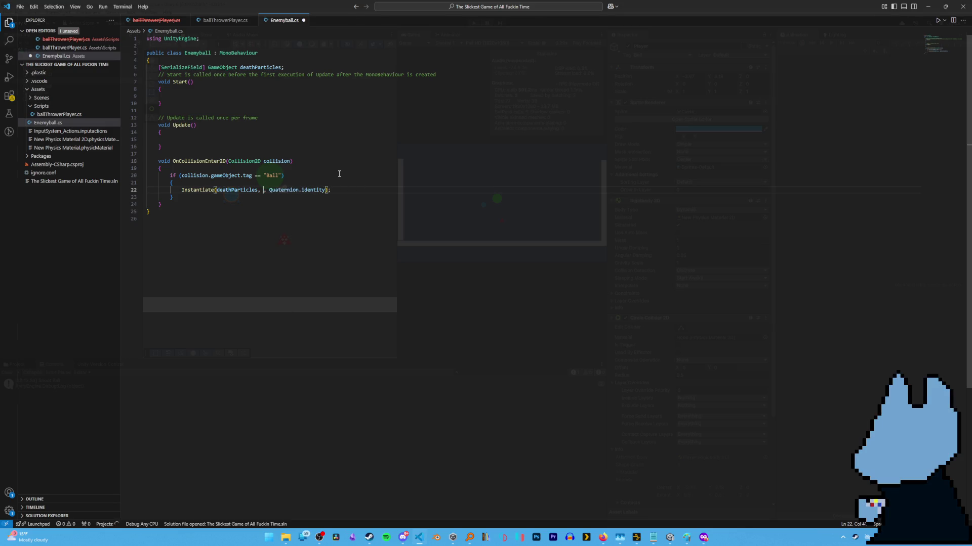
type("new vector")
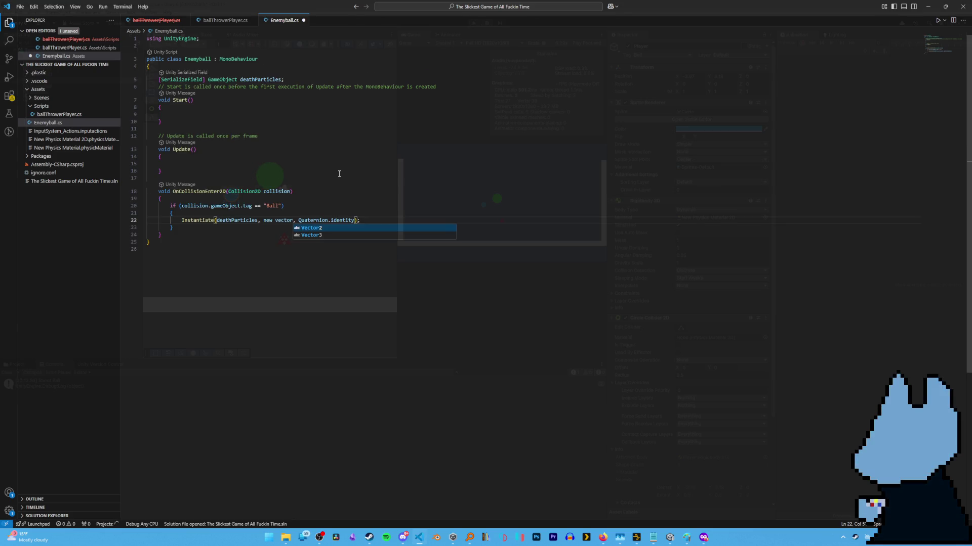
type("3  (0")
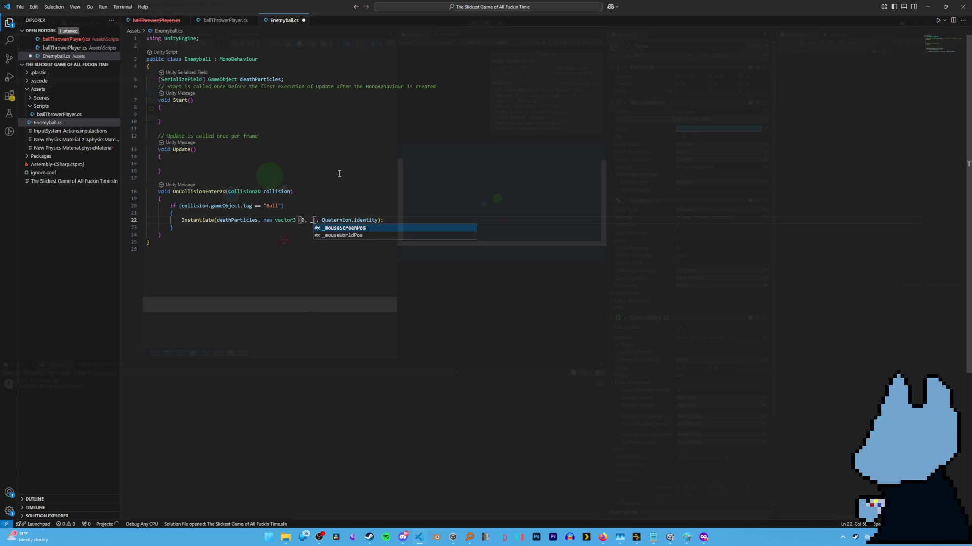
key("ctrl+z")
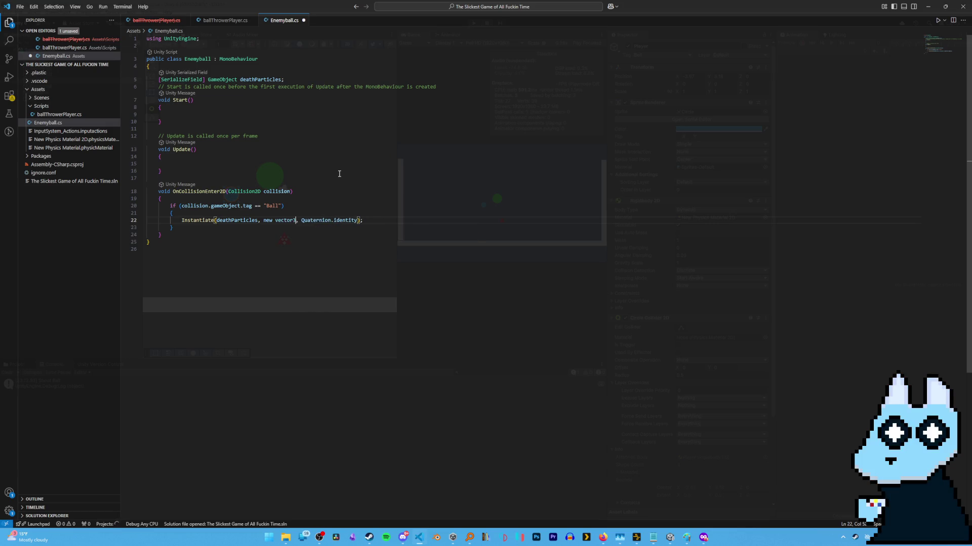
key("ctrl+BackSpace")
key("ctrl+BackSpace")
type("transform.")
type("position")
key("ctrl+s")
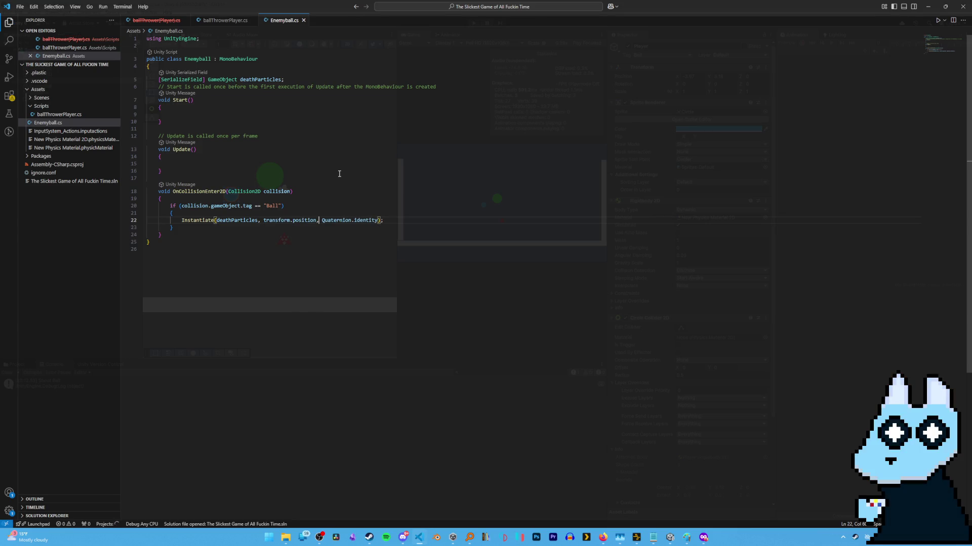
Step: Replace Quaternion.identity with new Vector3(0, -90, 0) on line 22 and save
key("Left")
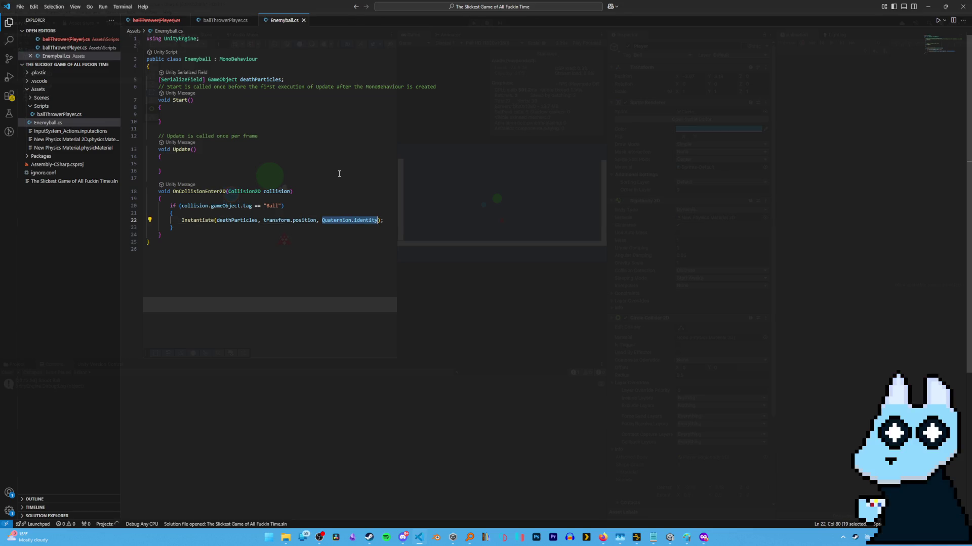
type("new vecto")
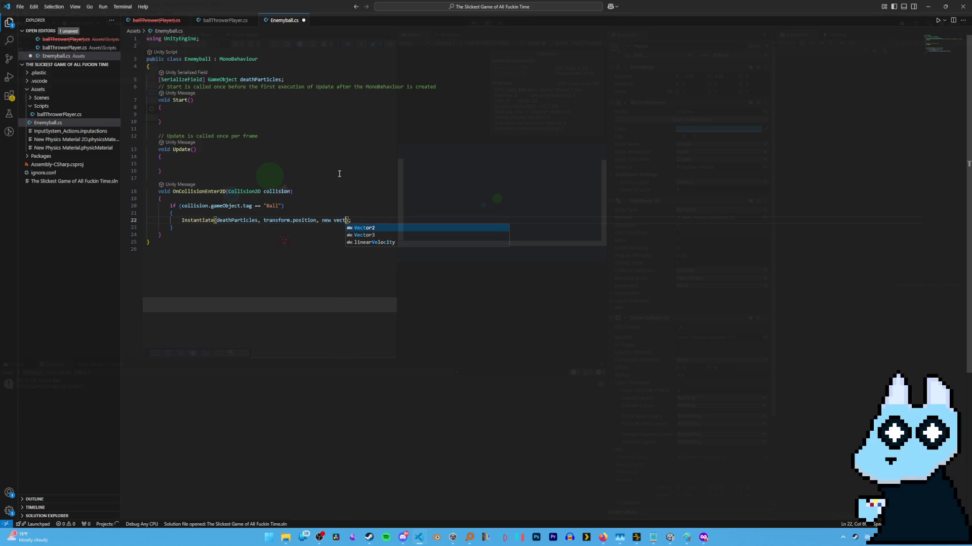
key("Down")
key("Tab")
type("Vector3")
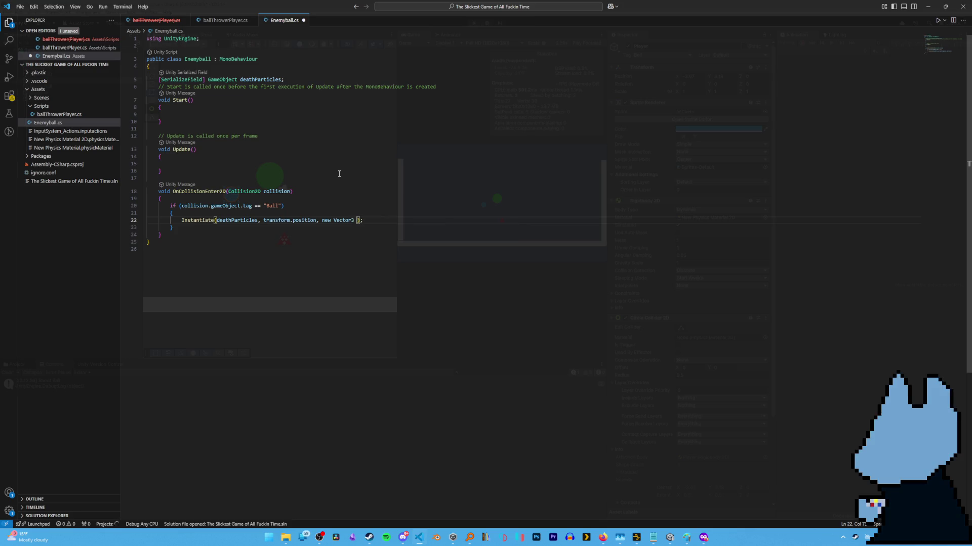
type("(0,")
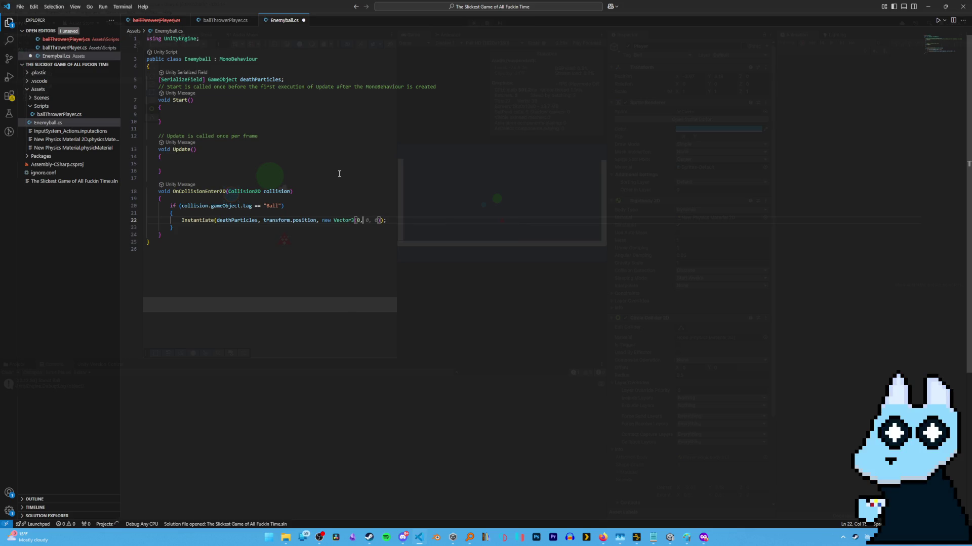
type(" -980")
key("BackSpace")
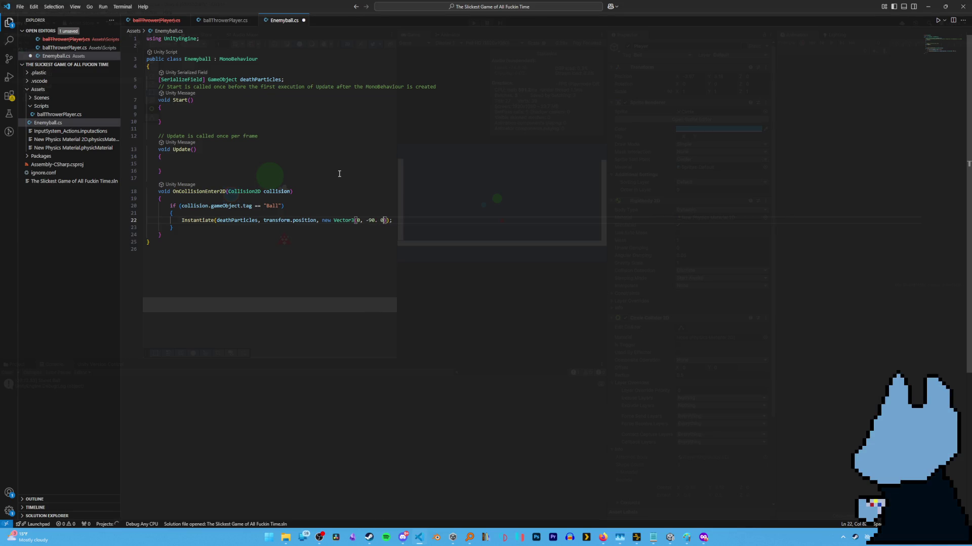
type("0, 0")
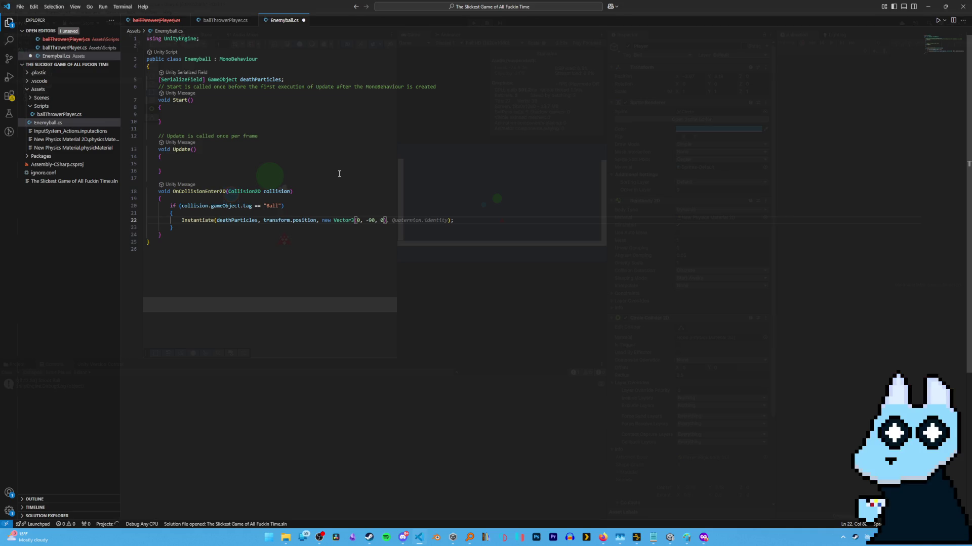
type(")")
key("ctrl+s")
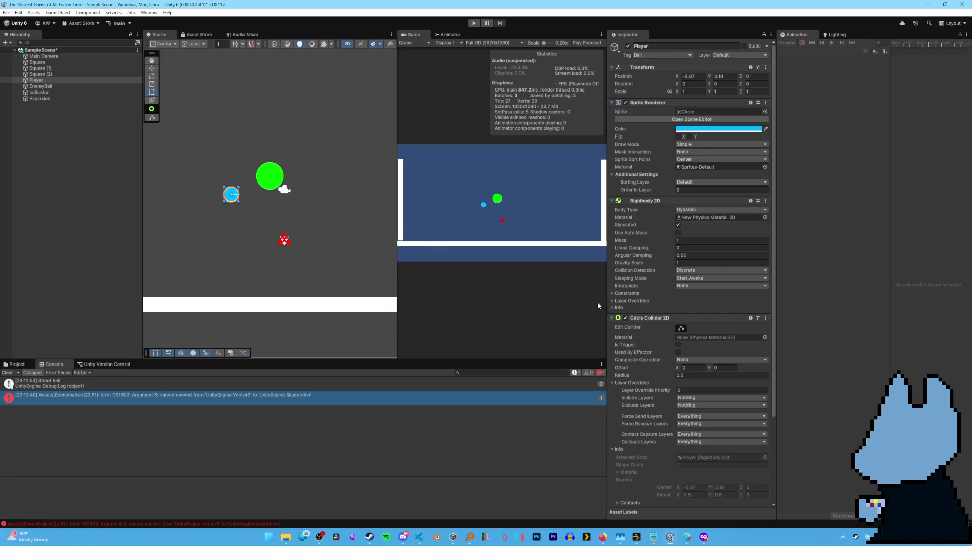
Step: Double-click the CS1503 error in the Console to open Enemyball.cs at line 22
double_click(317, 395)
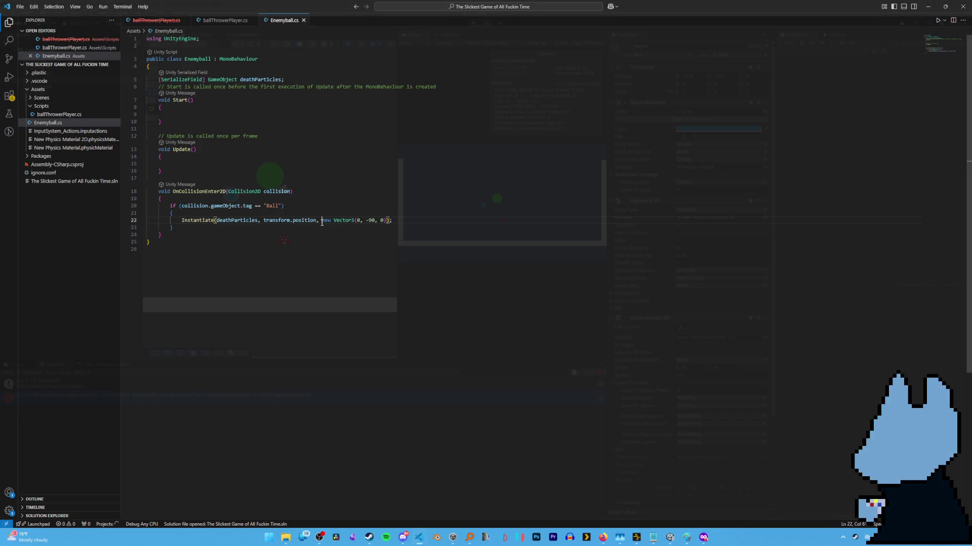
Step: Put Quaternion.identity back as the rotation argument on line 22 and save
left_click(384, 220)
key("BackSpace")
key("ctrl+BackSpace")
key("ctrl+BackSpace")
key("ctrl+BackSpace")
type("Quaternion.identity")
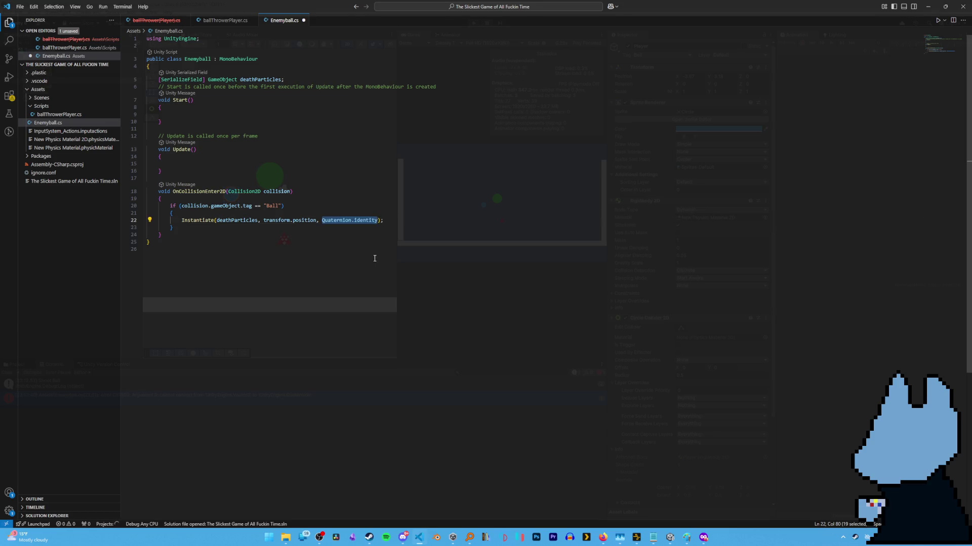
left_click(376, 259)
key("ctrl+s")
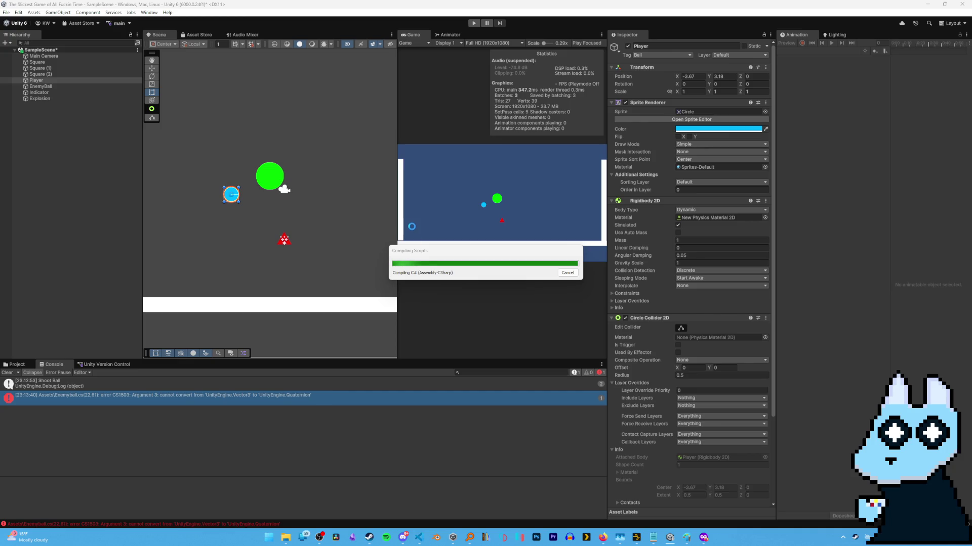
left_click(475, 23)
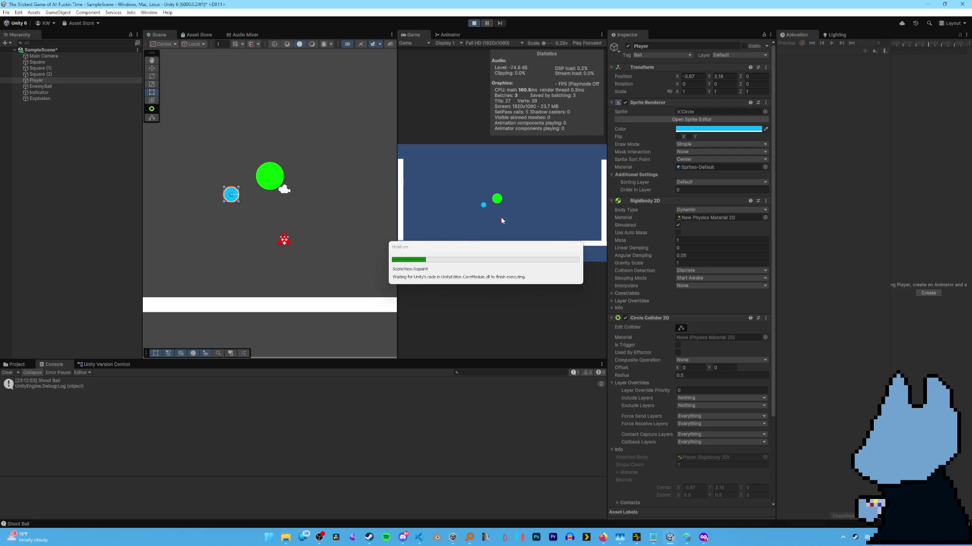
left_click(486, 240)
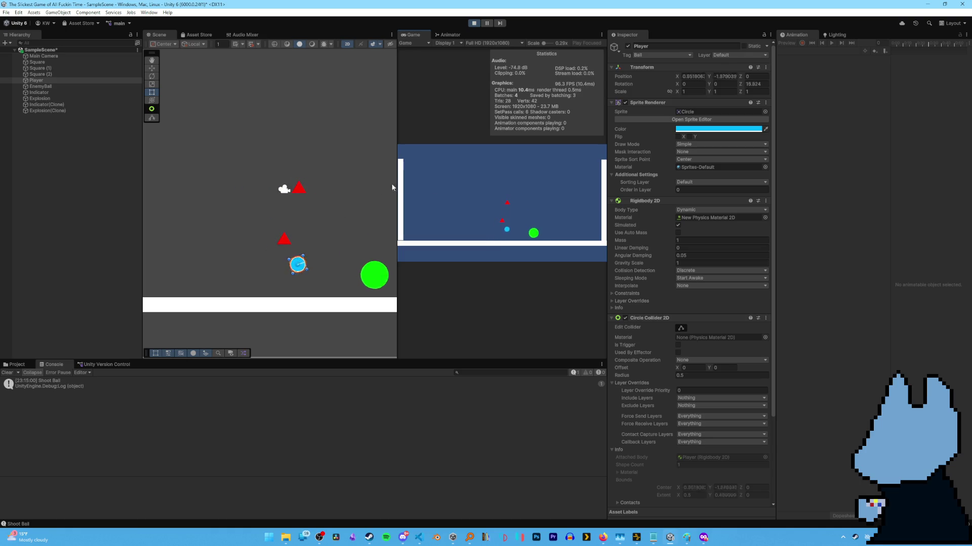
left_click(50, 105)
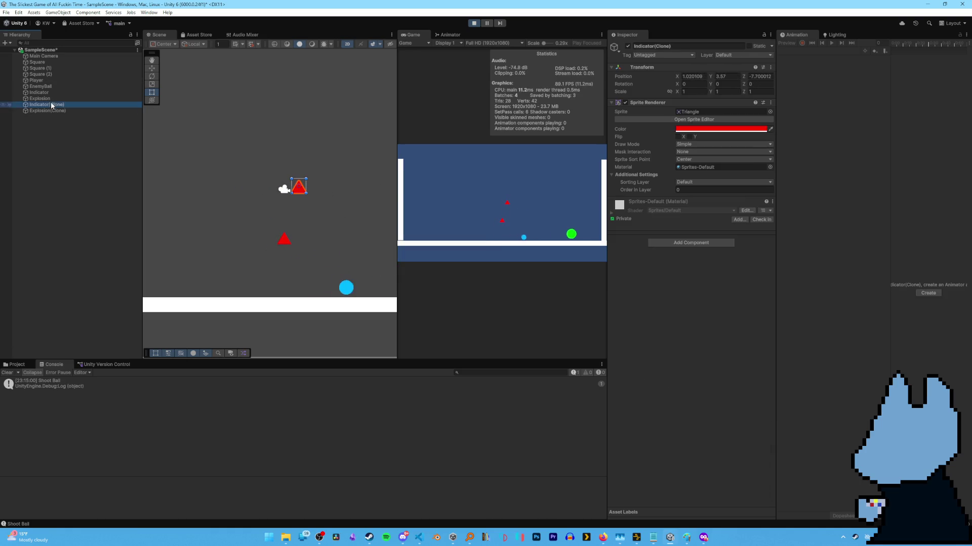
left_click(51, 110)
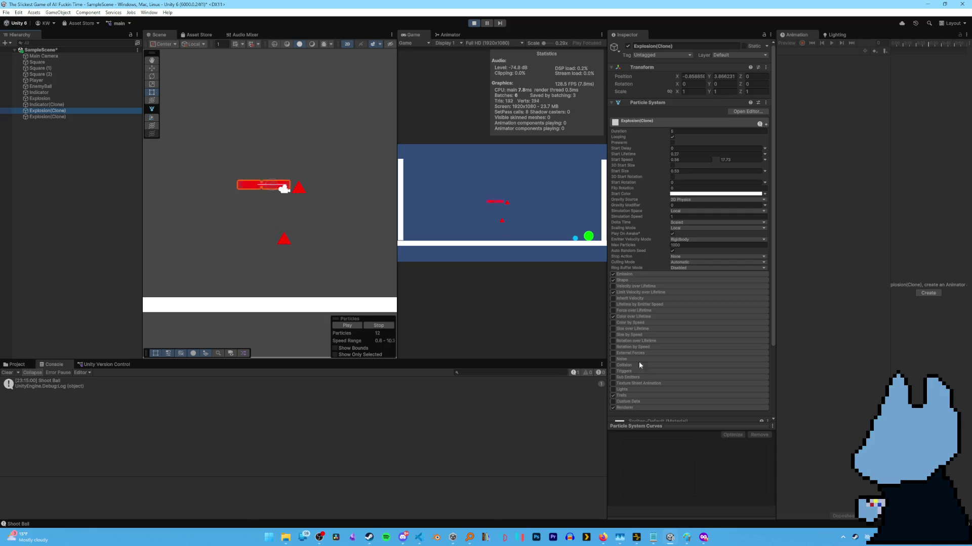
scroll(627, 386, "down", 5)
scroll(632, 304, "up", 5)
left_click(644, 274)
left_click(645, 273)
left_click(645, 282)
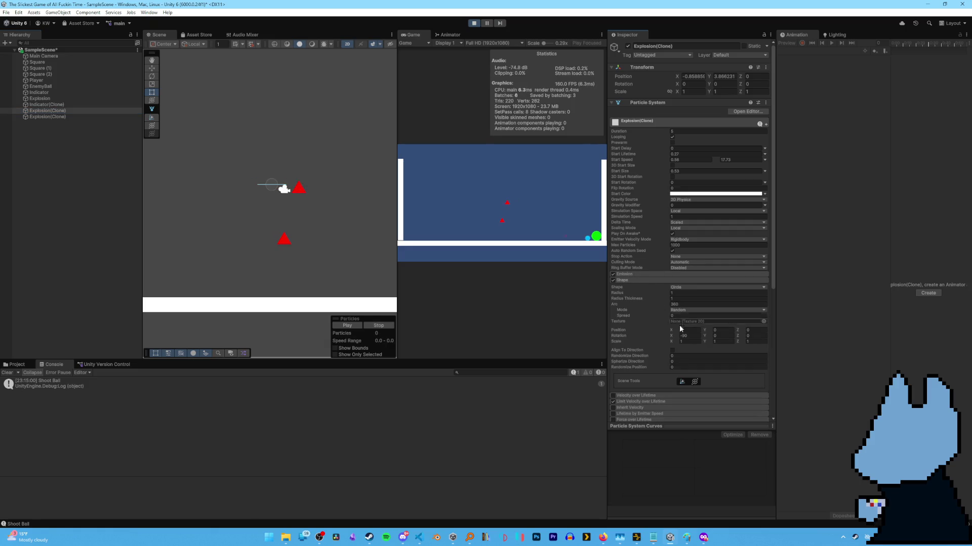
mouse_move(675, 337)
left_mouse_down()
mouse_move(961, 338)
mouse_move(475, 400)
mouse_move(864, 387)
mouse_move(867, 379)
mouse_move(51, 354)
left_mouse_up()
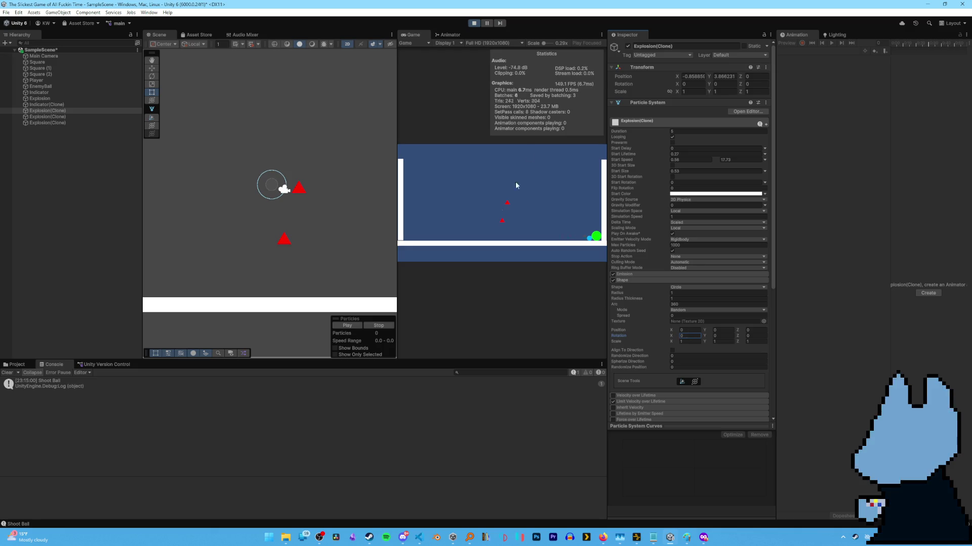
left_click(477, 23)
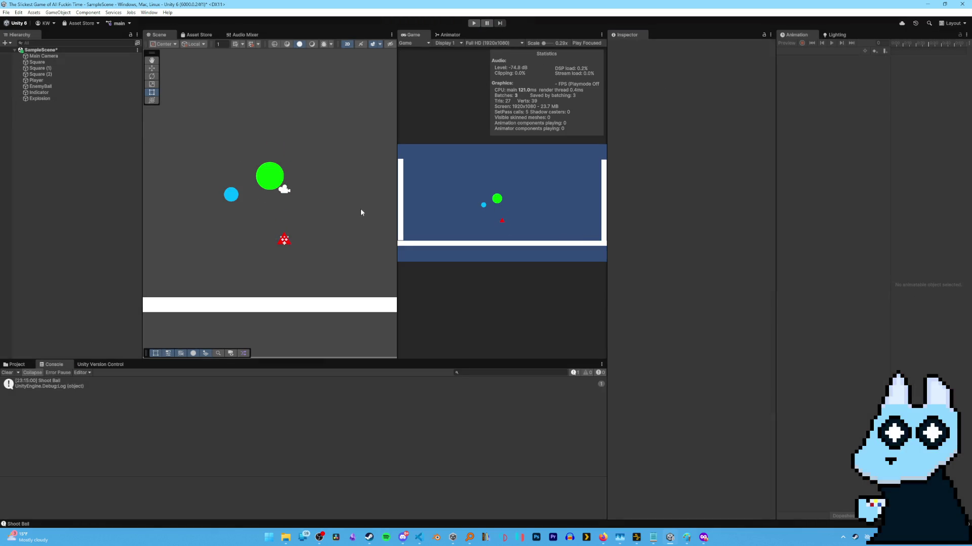
Step: Set the Explosion emitter's Shape Rotation X to 0 in the Inspector
left_click(291, 245)
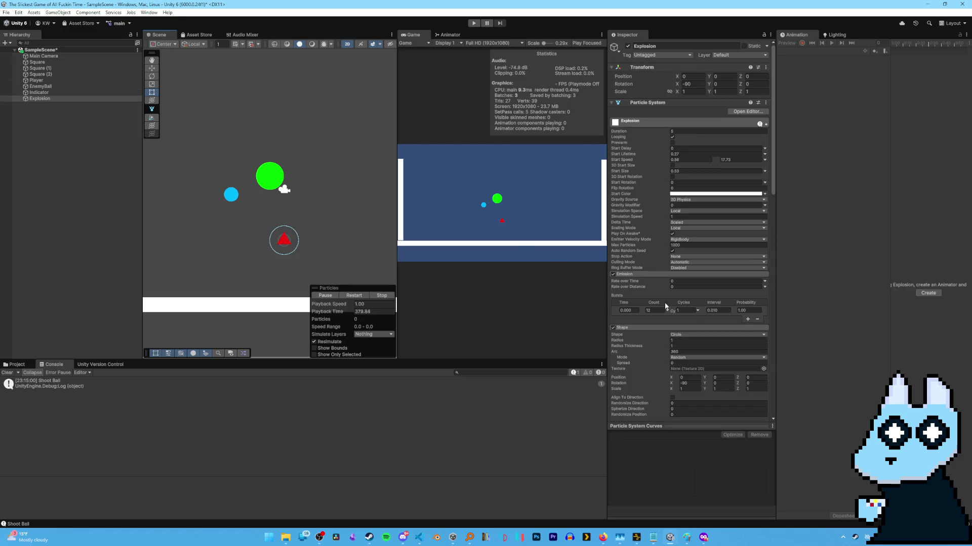
left_click(687, 389)
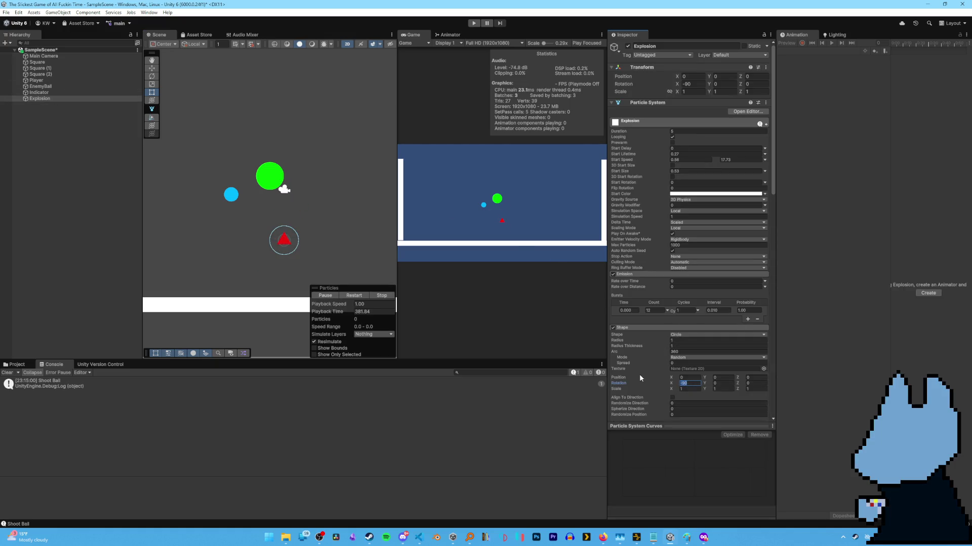
type("0")
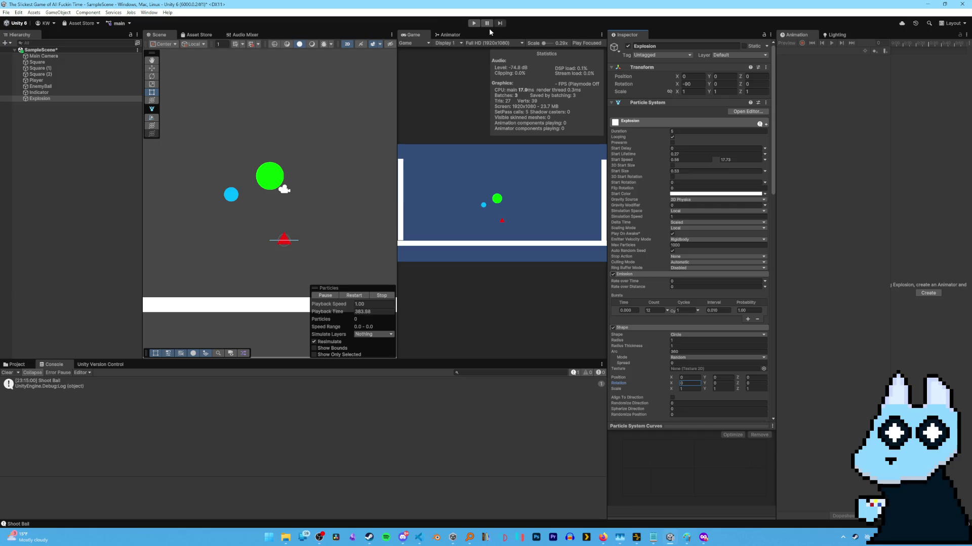
Step: Test-run the game, shooting several balls at the green enemy to check the particle bursts
left_click(474, 22)
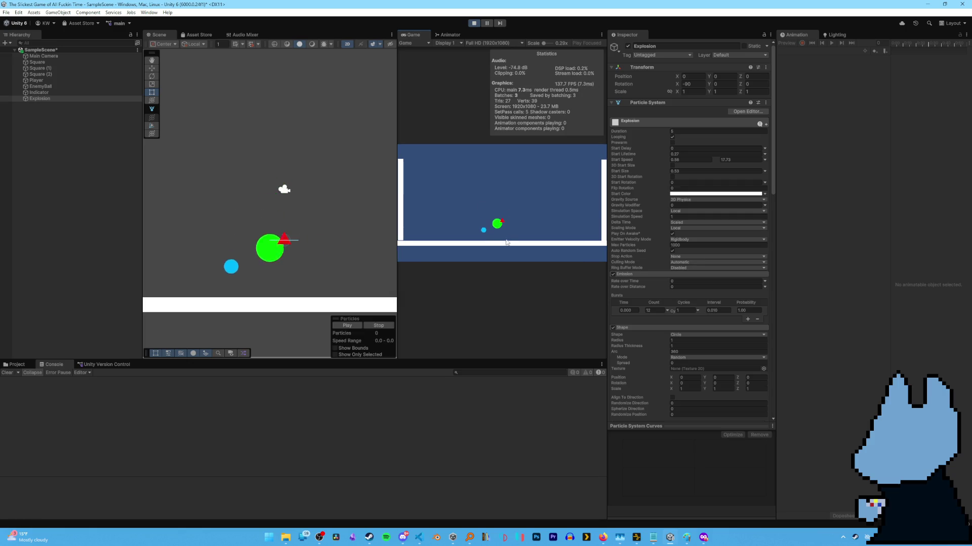
left_click(506, 223)
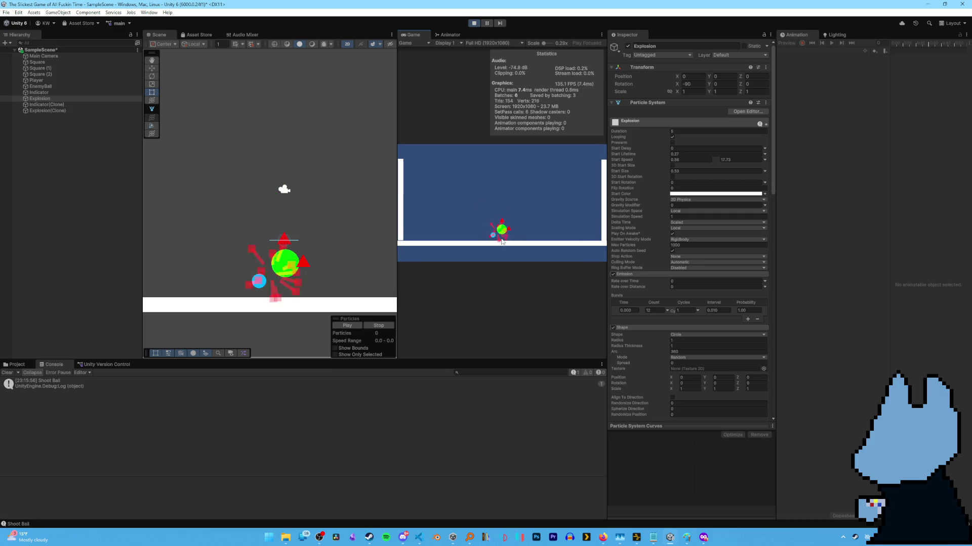
left_click(579, 211)
left_click(594, 227)
left_click(594, 230)
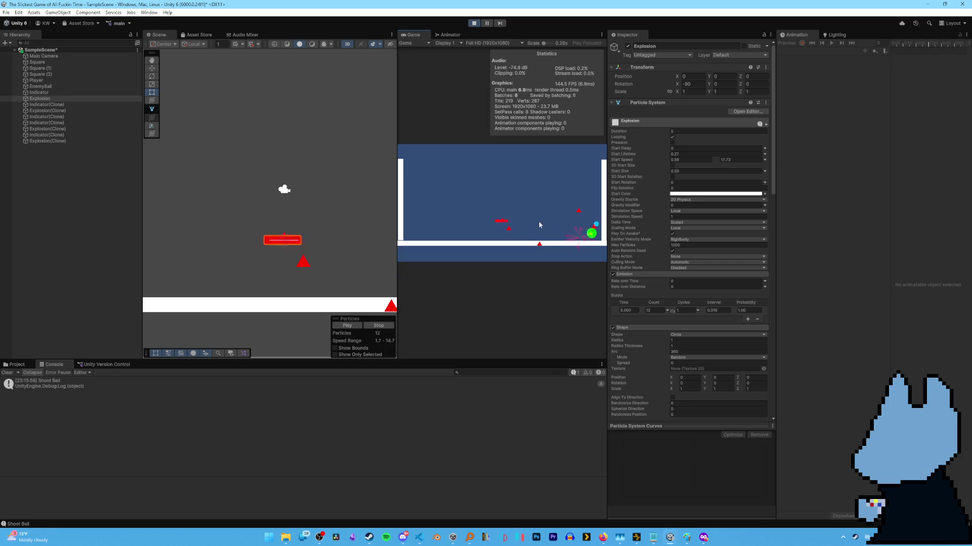
left_click(592, 249)
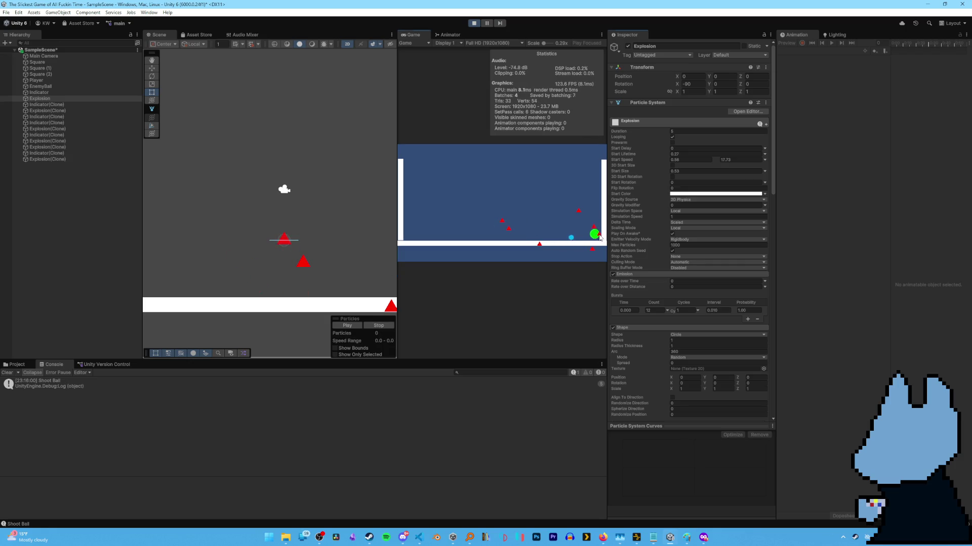
left_click(593, 236)
left_click(593, 236)
left_click(593, 236)
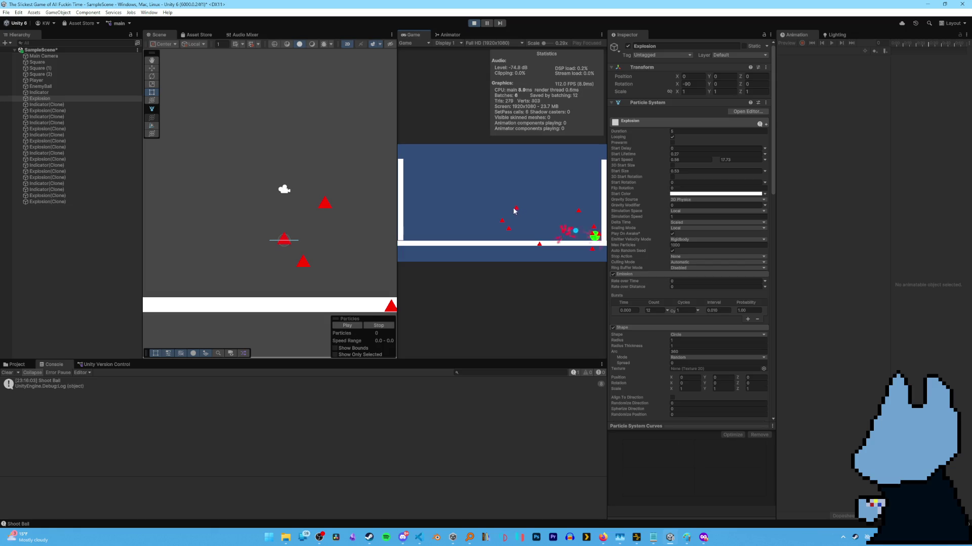
left_click(473, 23)
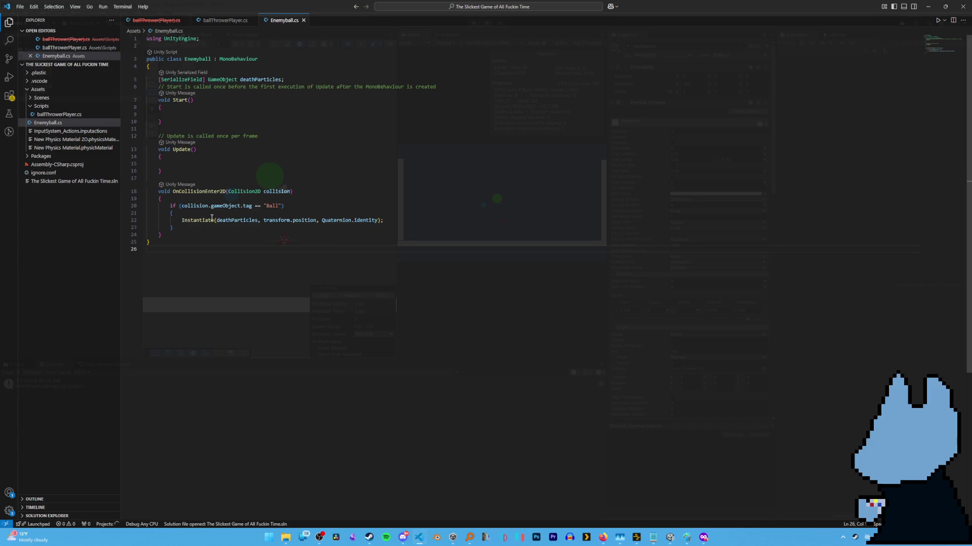
Step: In Enemyball.cs, add Destroy(this.gameObject); after the deathParticles Instantiate line and save
key("alt+Tab")
key("alt+Tab")
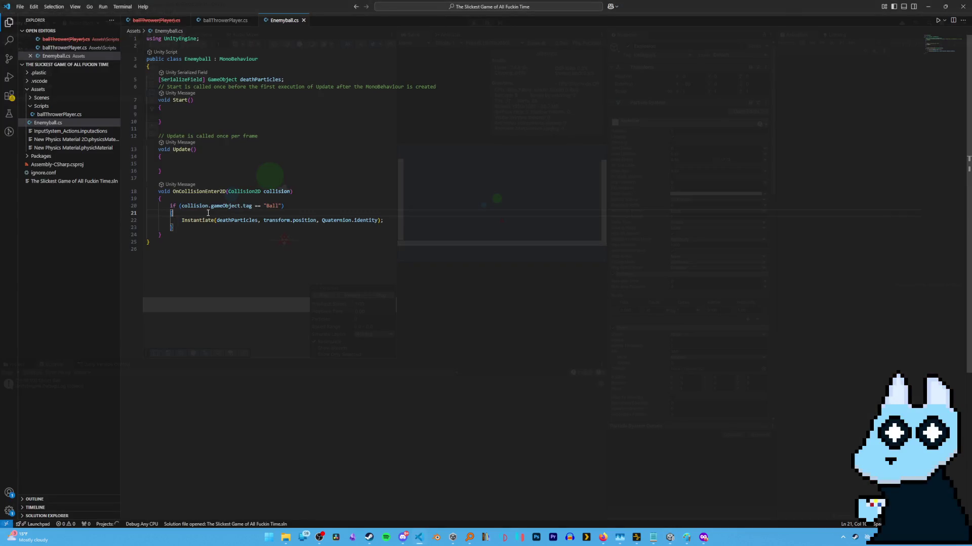
key("Return")
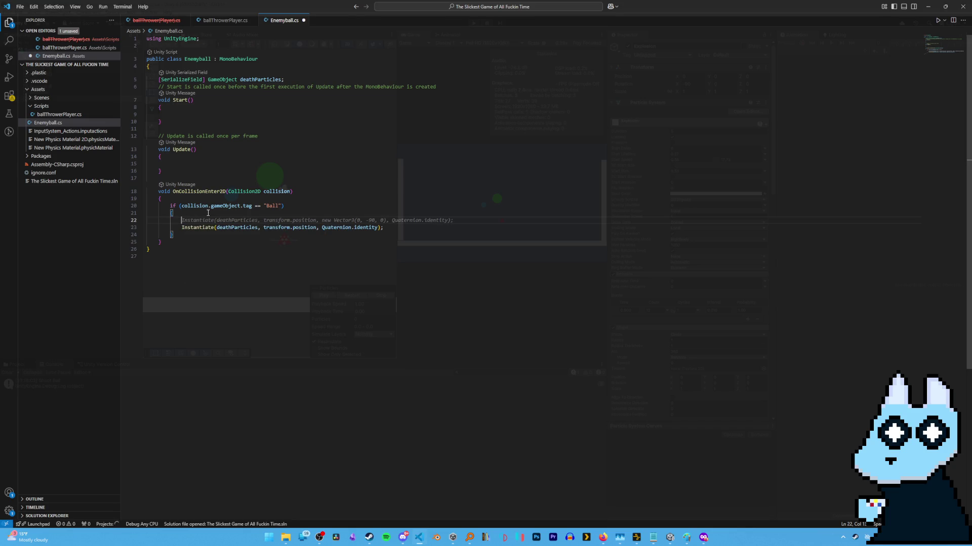
key("Down")
key("End")
key("Left")
key("Left")
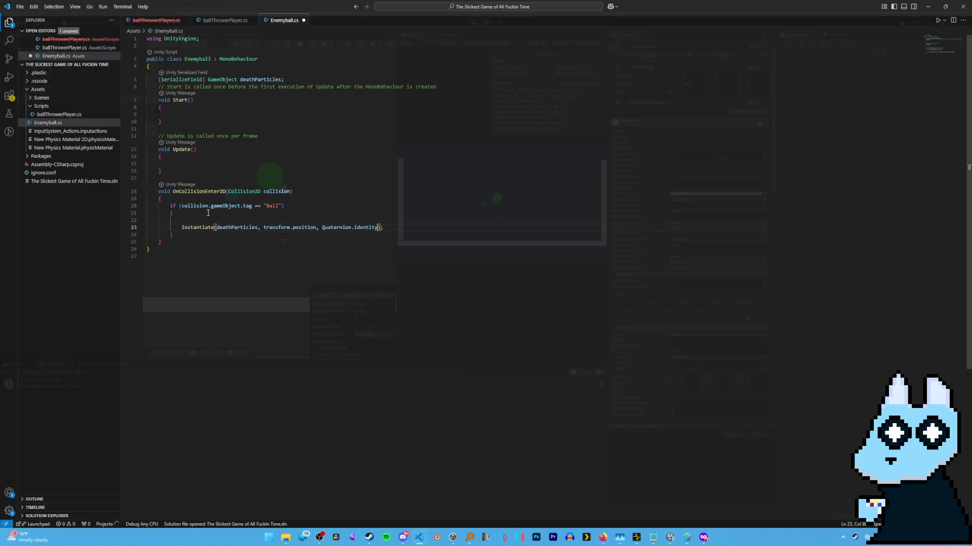
key("End")
type("Destroy.")
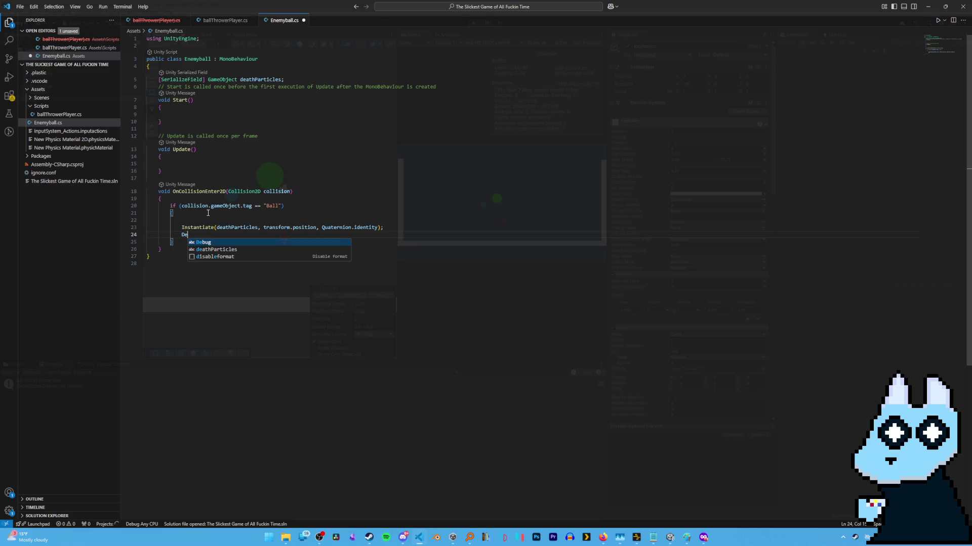
key("BackSpace")
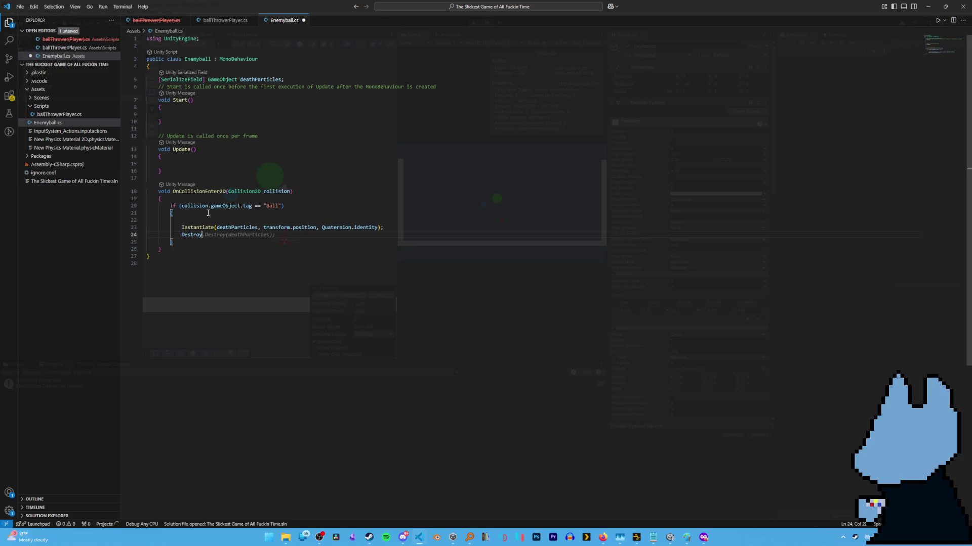
type("(this.game")
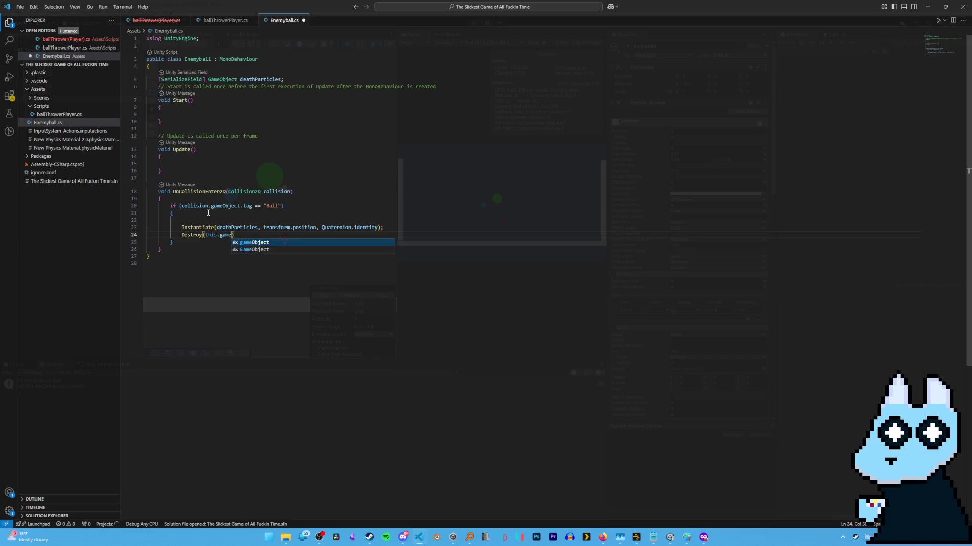
key("Tab")
key("ctrl+s")
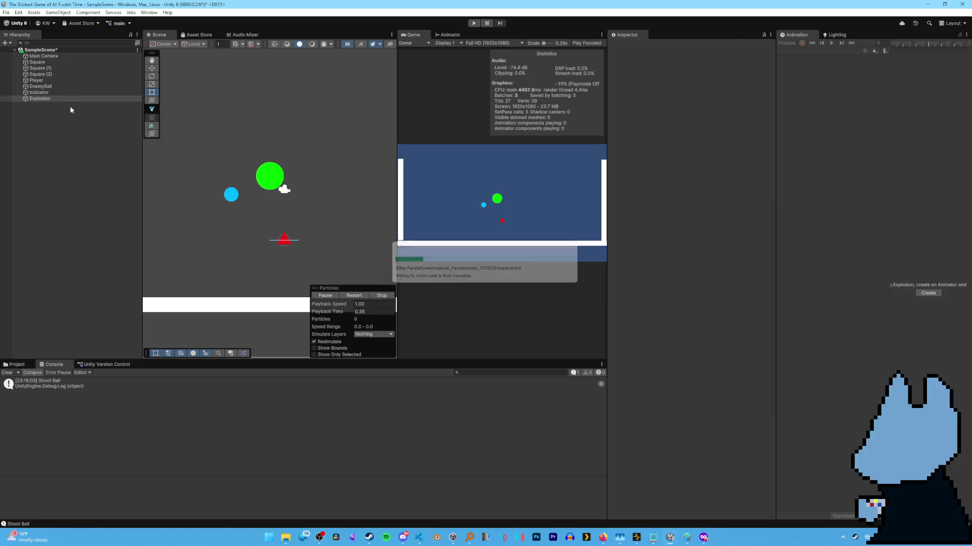
Step: Untick Looping on the Explosion particle system, then play and shoot balls at the green EnemyBall
left_click(46, 102)
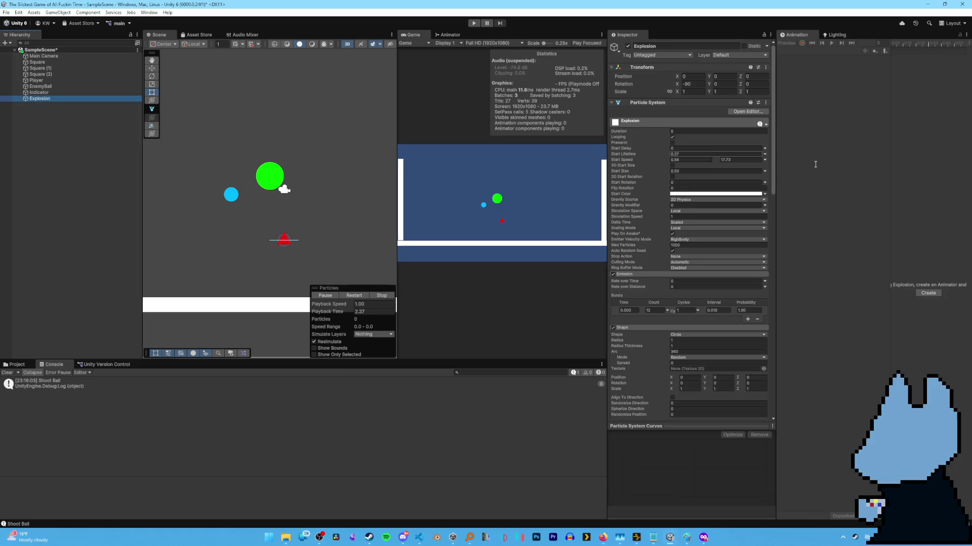
left_click(671, 136)
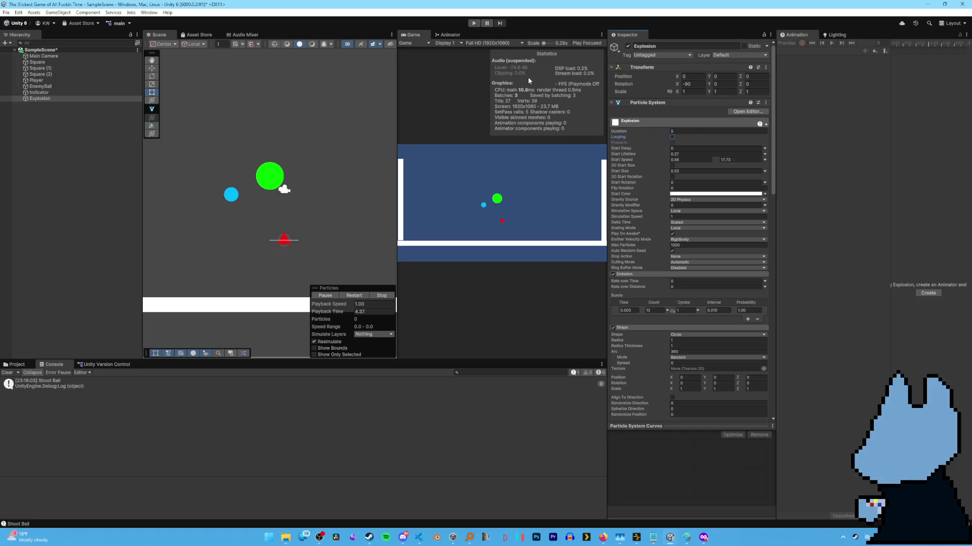
left_click(473, 23)
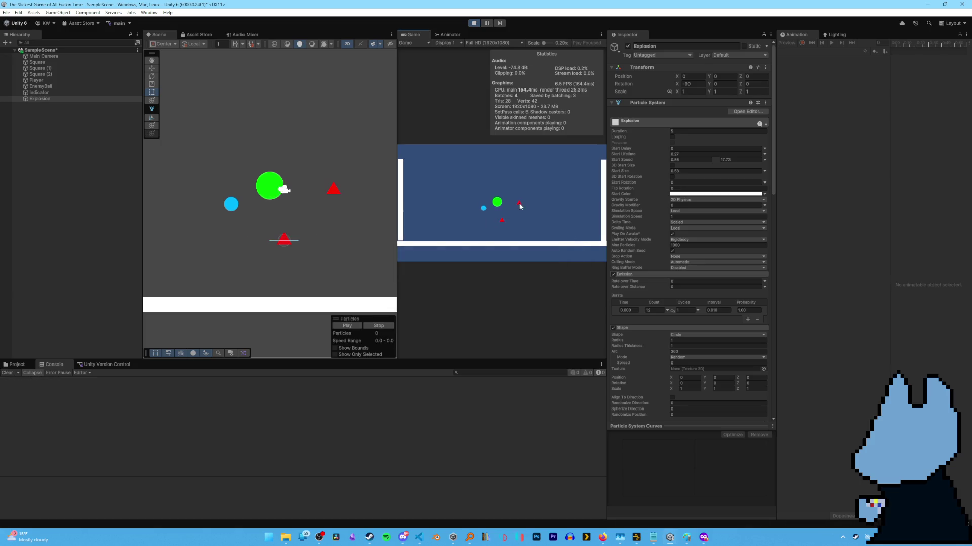
left_click(493, 181)
left_click(475, 245)
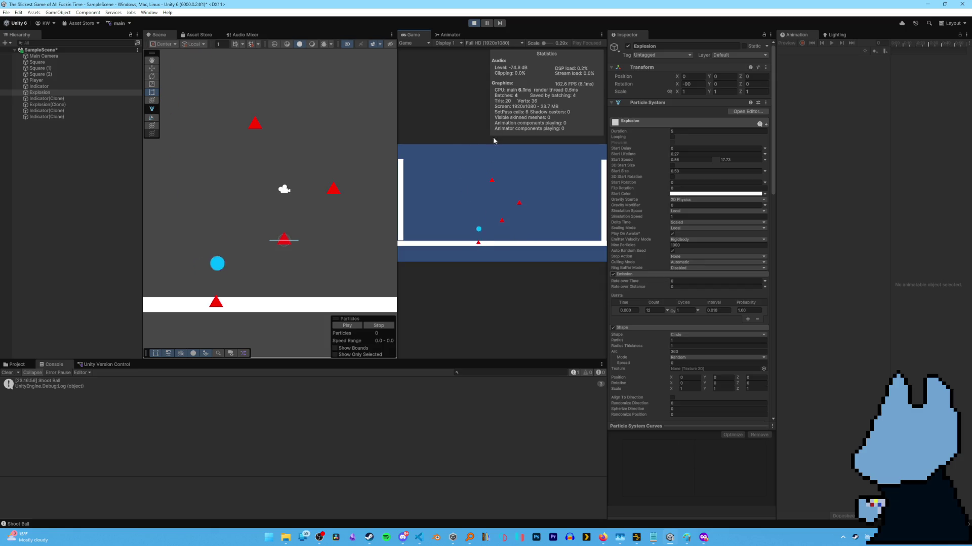
left_click(428, 241)
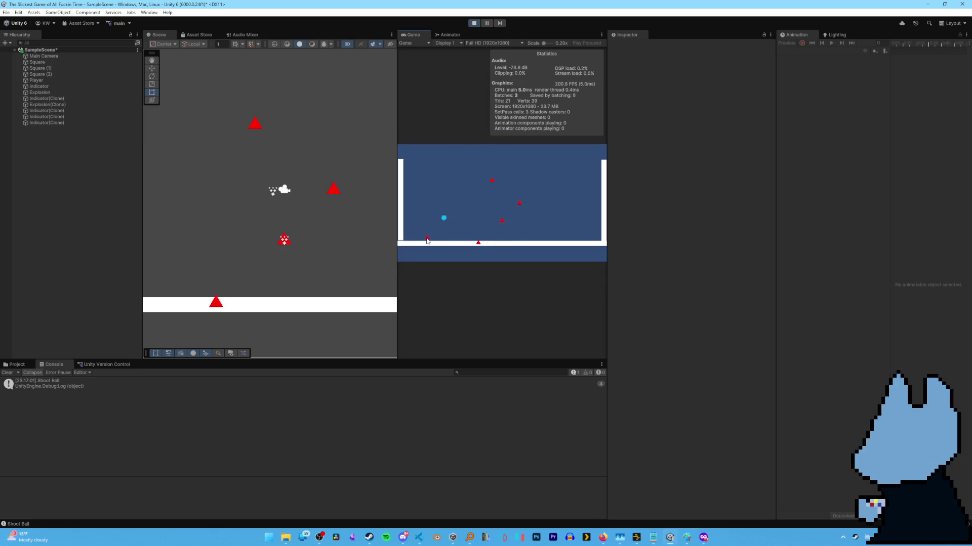